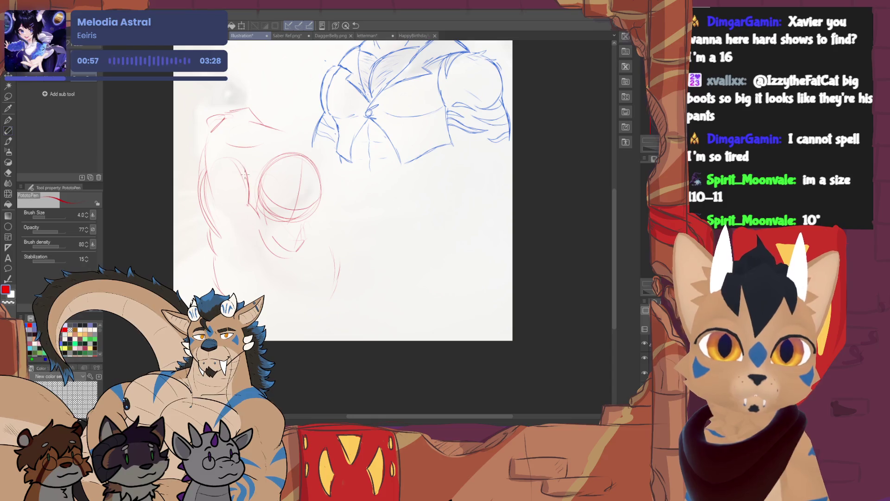
Step: Sketch red torso lines and a line running down the lower body
drag(225, 156, 271, 146)
drag(251, 119, 280, 130)
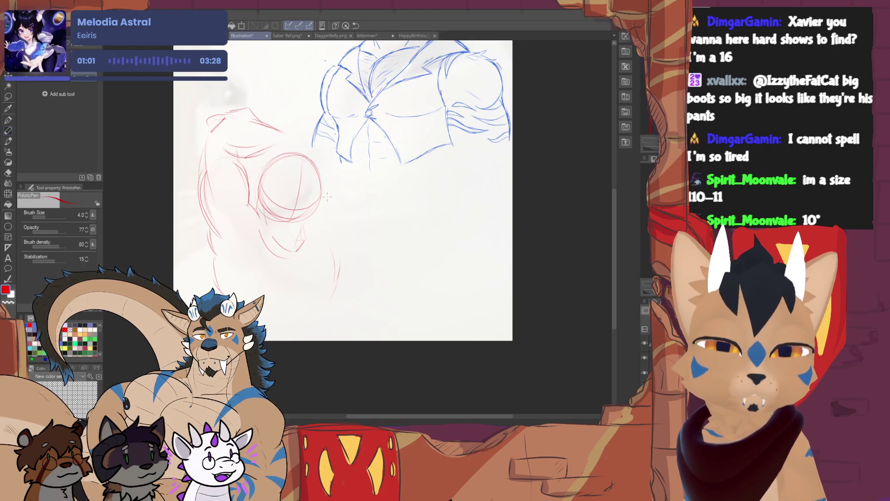
drag(297, 264, 305, 298)
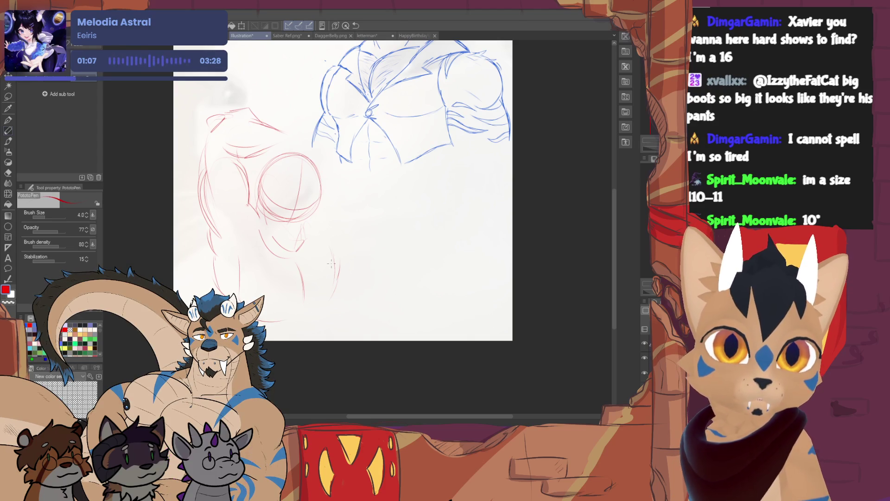
Step: Erase the stray lower-body stroke and redraw the lower-body line a bit longer
key(e)
mouse_move(334, 300)
mouse_down()
mouse_move(333, 255)
mouse_move(329, 314)
mouse_move(342, 269)
mouse_up()
key(p)
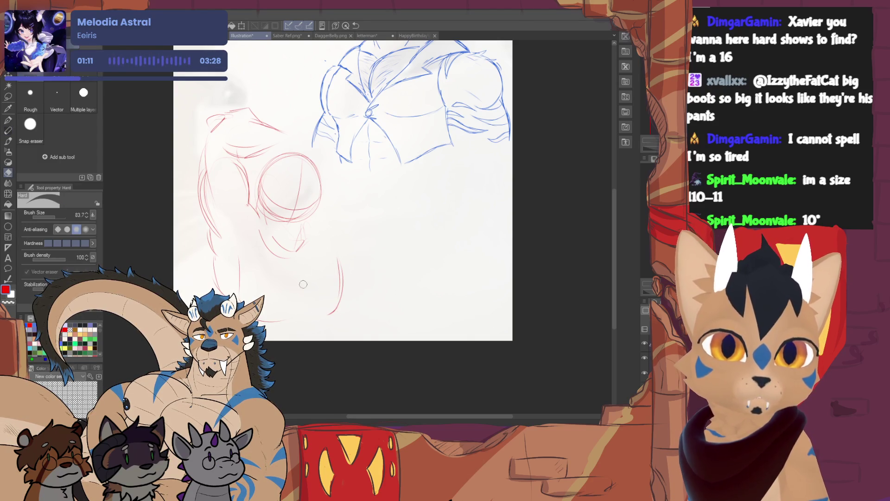
drag(285, 248, 301, 283)
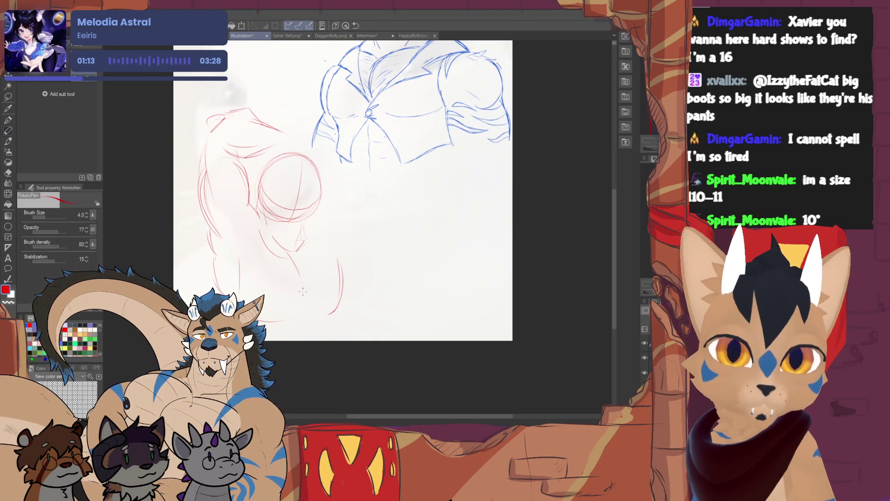
key(ctrl+z)
drag(286, 255, 305, 302)
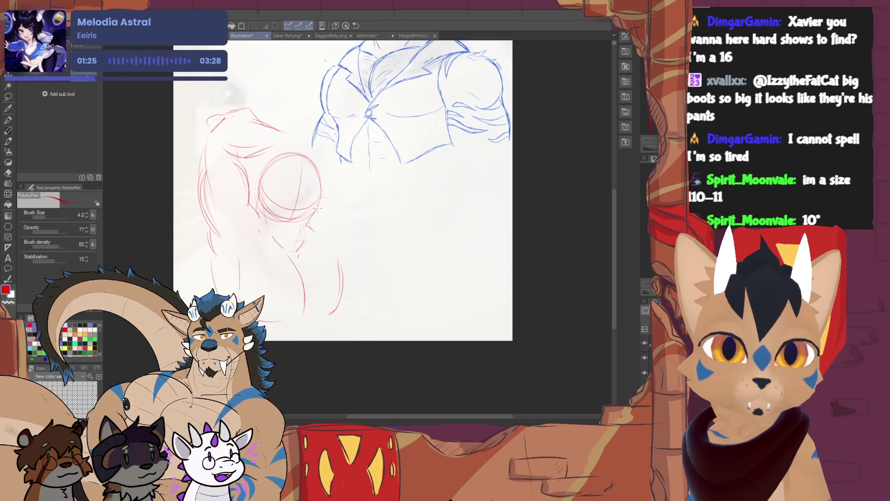
Step: Draw a curved red contour up the side and beside the chest circle
mouse_move(346, 258)
mouse_down()
mouse_move(349, 208)
mouse_move(356, 237)
mouse_up()
drag(351, 162, 333, 182)
drag(341, 231, 365, 158)
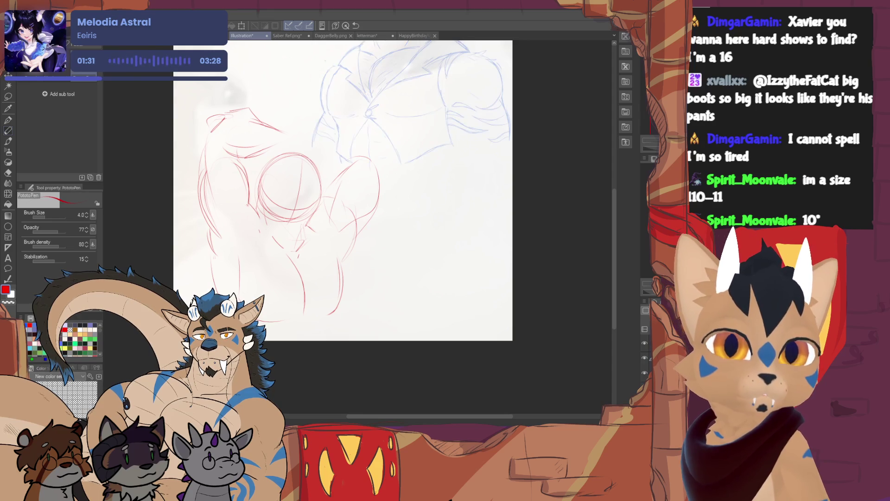
Step: Add more red strokes across the torso sketch
scroll(391, 184, up, 3)
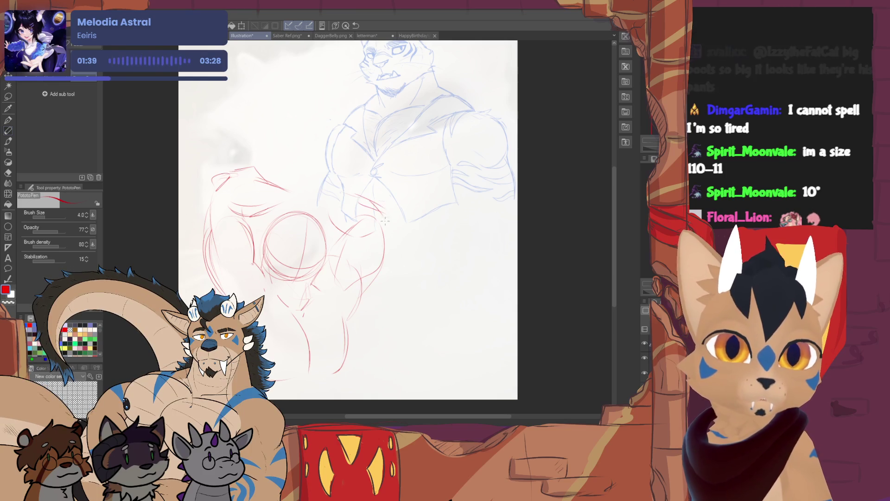
mouse_move(338, 193)
mouse_down()
mouse_move(304, 190)
mouse_move(329, 219)
mouse_move(283, 199)
mouse_move(274, 185)
mouse_up()
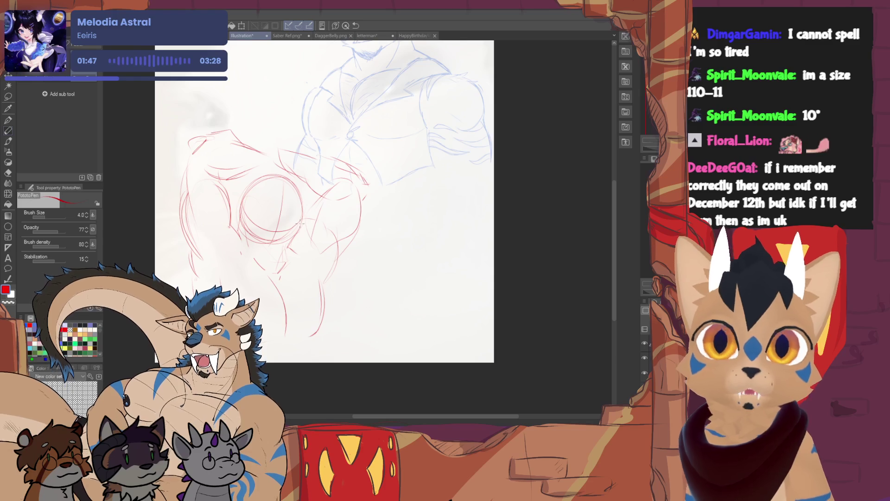
key(e)
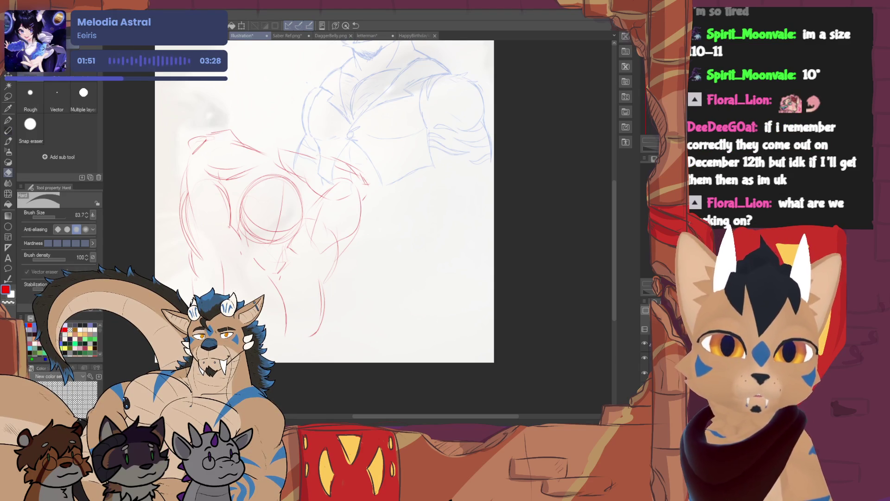
key(p)
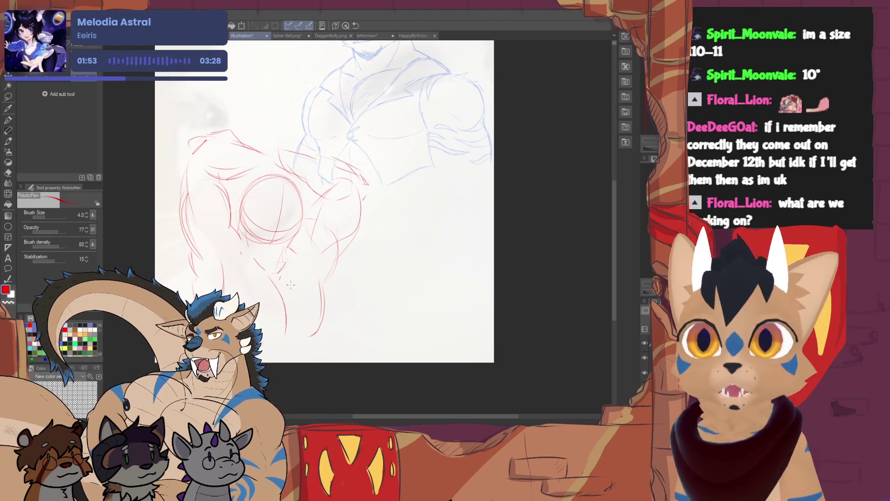
key(e)
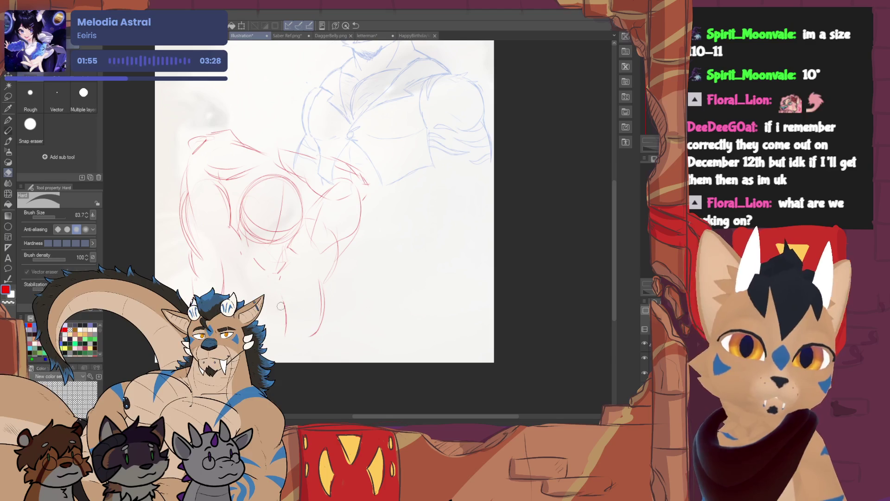
key(p)
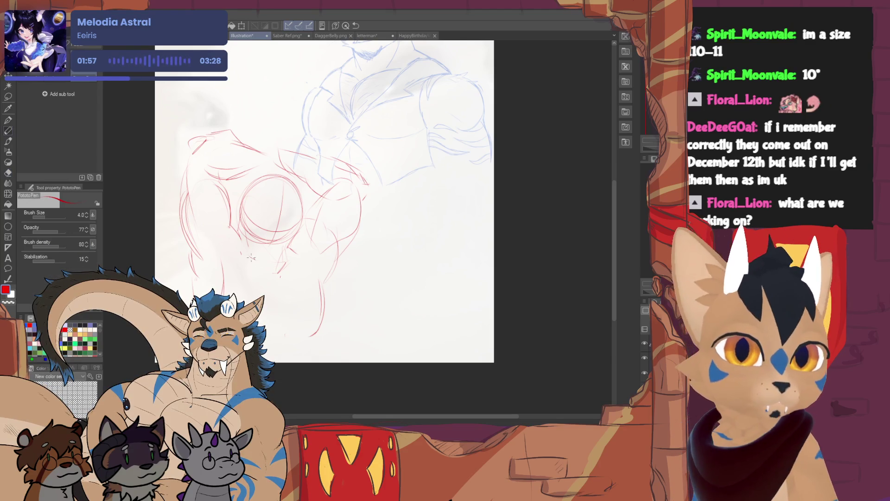
Step: Erase part of the lower red line and draw the right leg line
key(e)
mouse_move(322, 313)
mouse_down()
mouse_move(326, 291)
mouse_move(310, 336)
mouse_up()
key(p)
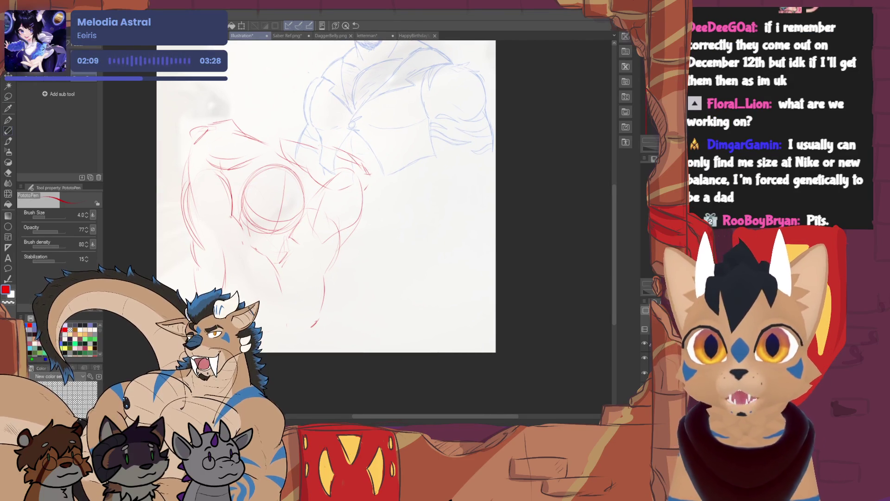
key(e)
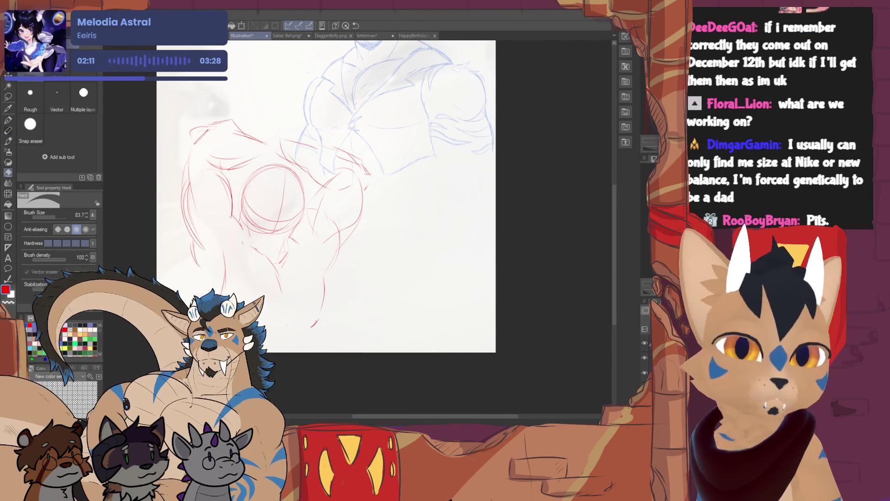
key(p)
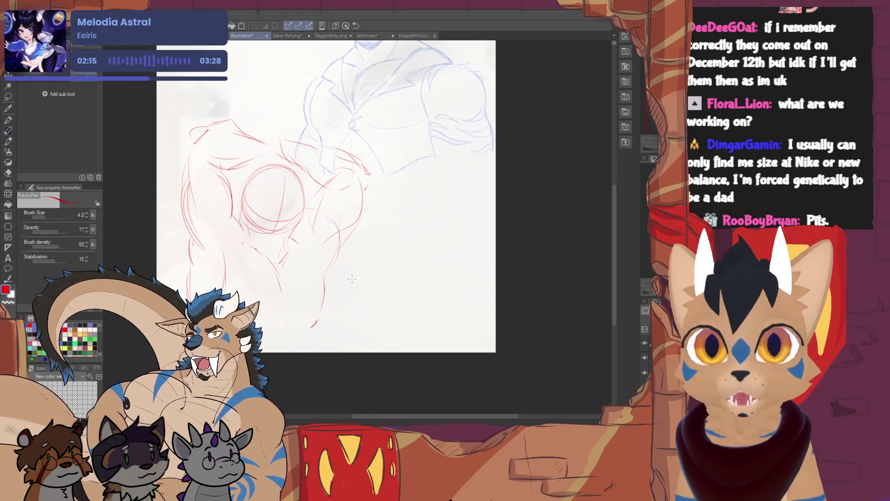
drag(325, 268, 319, 324)
Step: Undo and redraw the right leg line, adding strokes along it
key(ctrl+z)
mouse_move(324, 268)
mouse_down()
mouse_move(332, 302)
mouse_move(313, 328)
mouse_up()
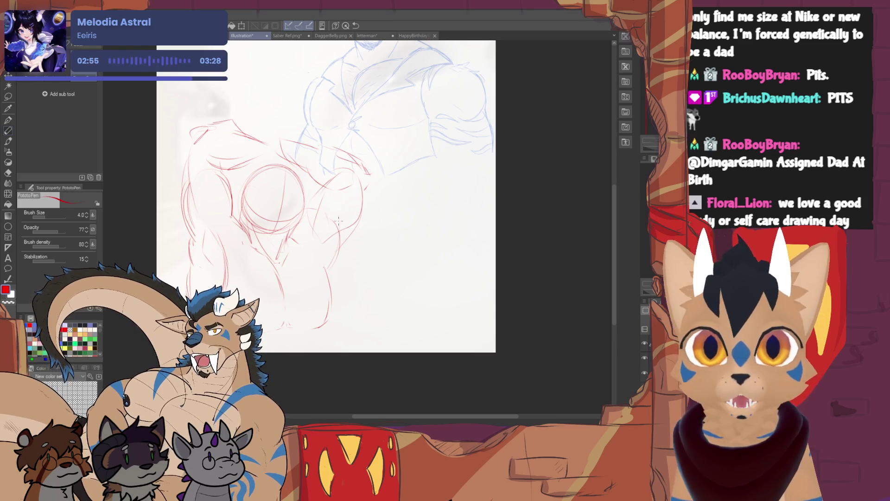
drag(338, 248, 332, 275)
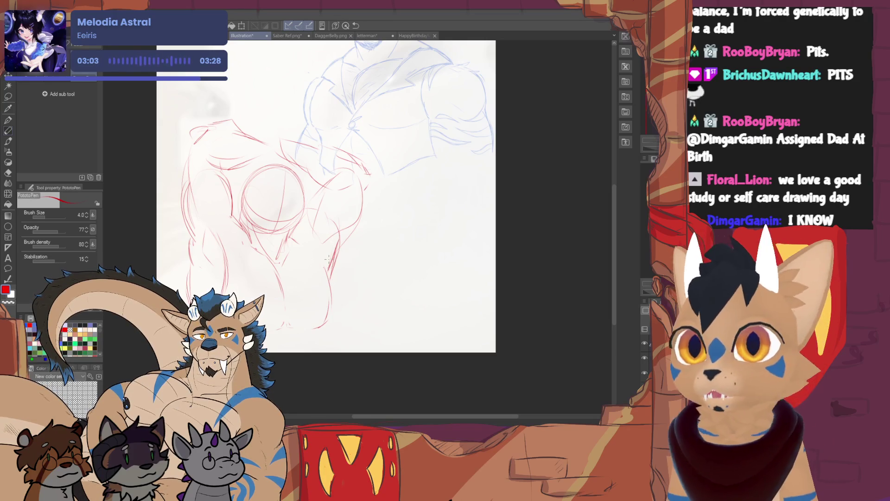
Step: Add red strokes on the chest, the right body contour and the leg
mouse_move(325, 190)
mouse_down()
mouse_move(306, 206)
mouse_move(335, 184)
mouse_move(331, 228)
mouse_up()
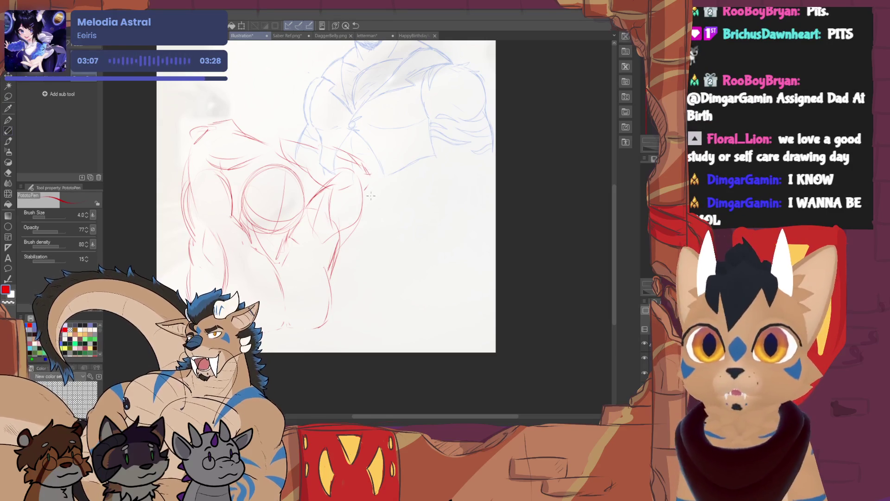
drag(366, 178, 345, 237)
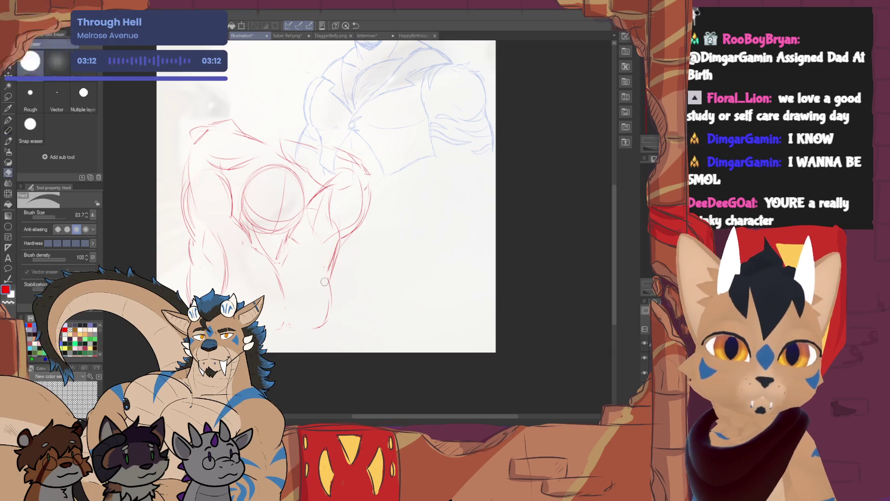
mouse_move(331, 278)
mouse_down()
mouse_move(327, 310)
mouse_move(308, 330)
mouse_up()
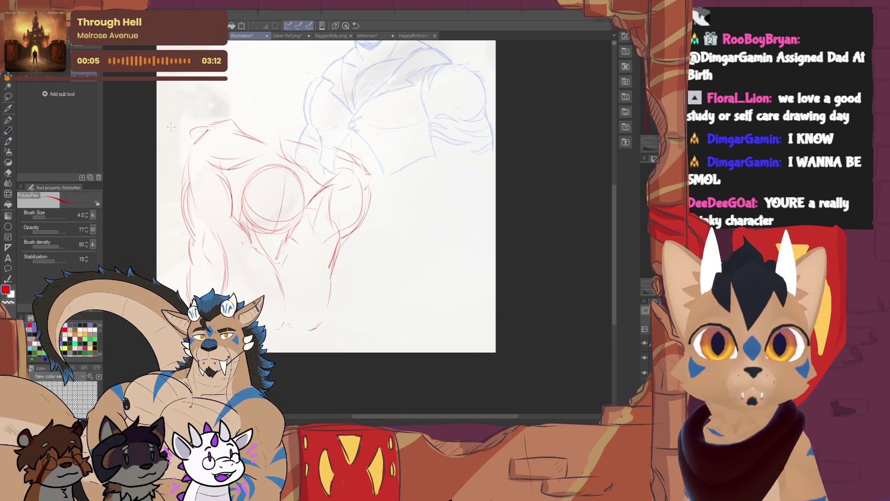
Step: Lasso and resize the red chest circle, then add arcs around it
key(m)
mouse_move(291, 231)
mouse_down()
mouse_move(304, 175)
mouse_move(239, 183)
mouse_move(264, 234)
mouse_up()
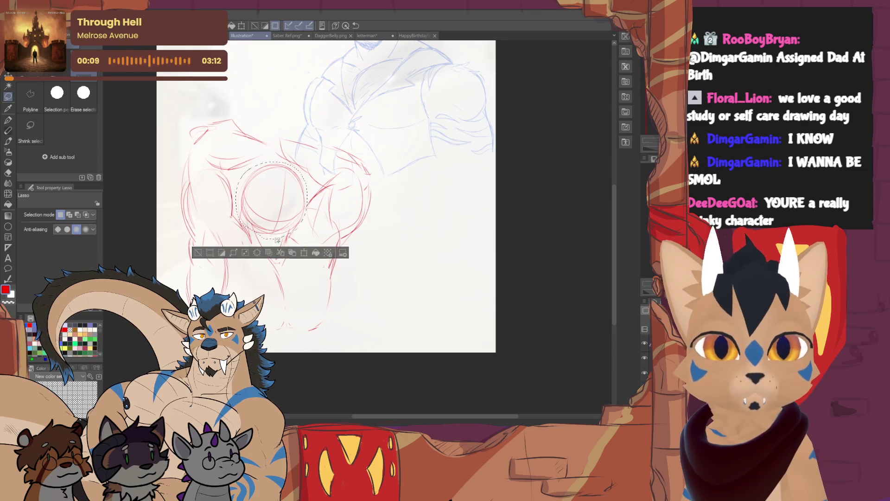
click(304, 253)
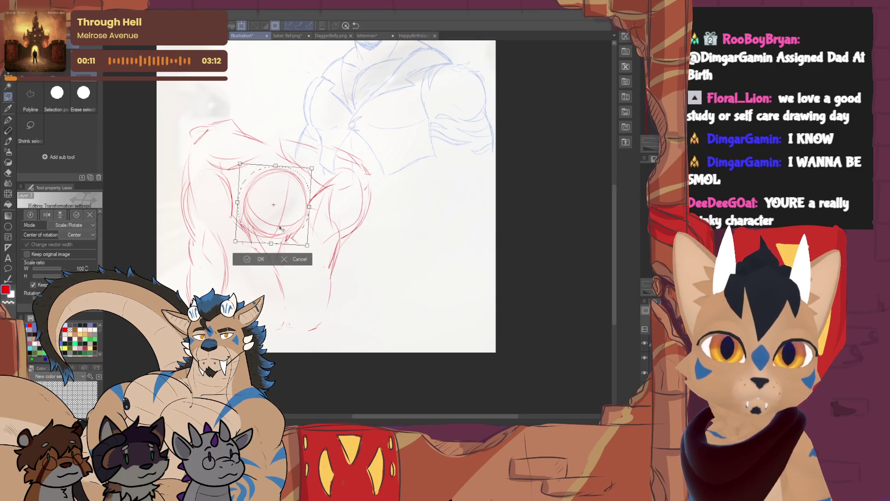
click(259, 260)
click(203, 258)
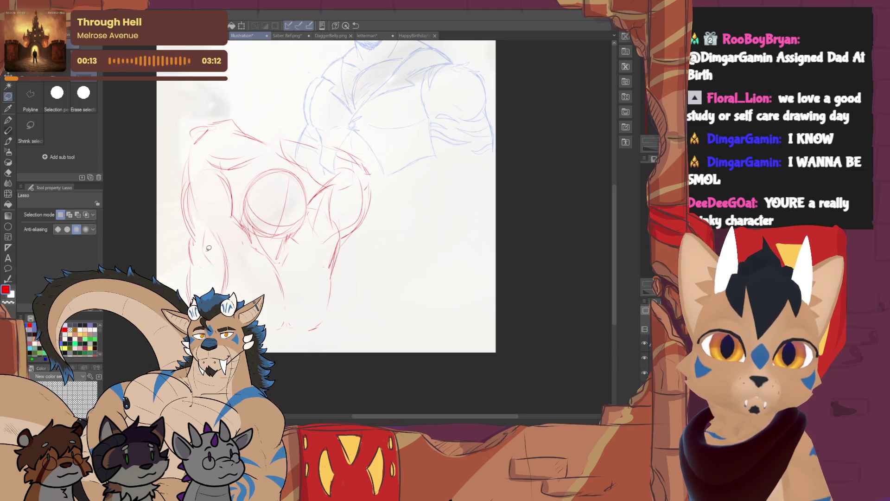
click(12, 131)
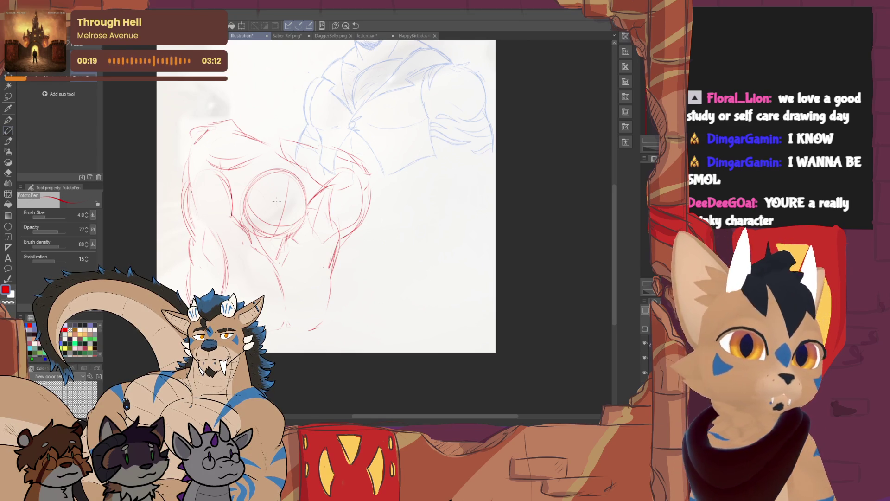
mouse_move(262, 185)
mouse_down()
mouse_move(306, 198)
mouse_move(242, 232)
mouse_up()
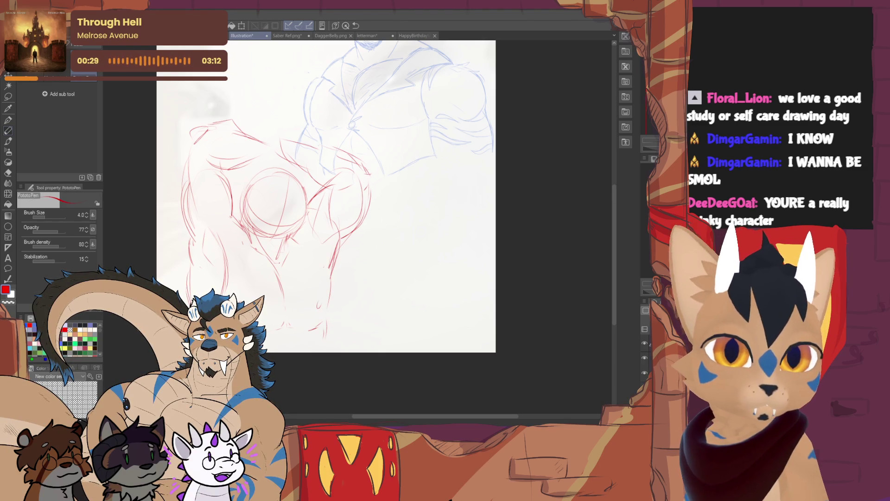
Step: Erase overshooting stroke ends and redraw the leg line so upper and lower parts join
key(e)
drag(327, 336, 325, 321)
key(p)
drag(334, 279, 319, 327)
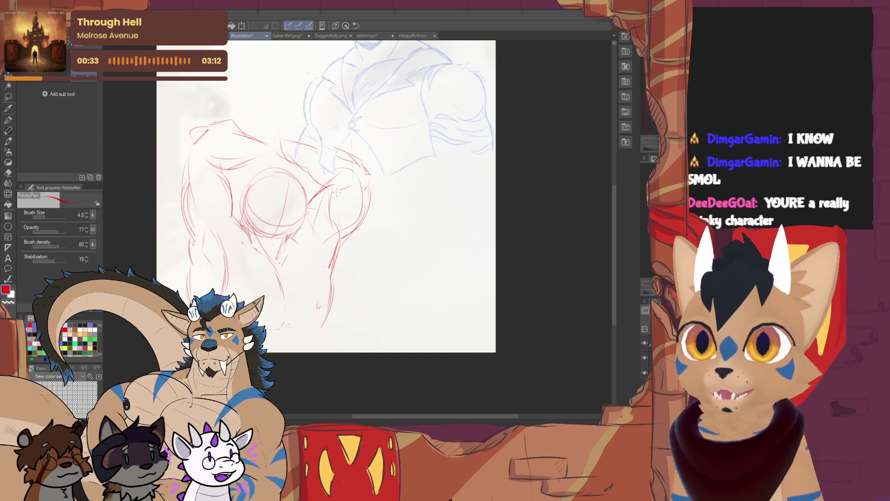
key(e)
drag(334, 248, 331, 280)
key(p)
key(e)
click(9, 131)
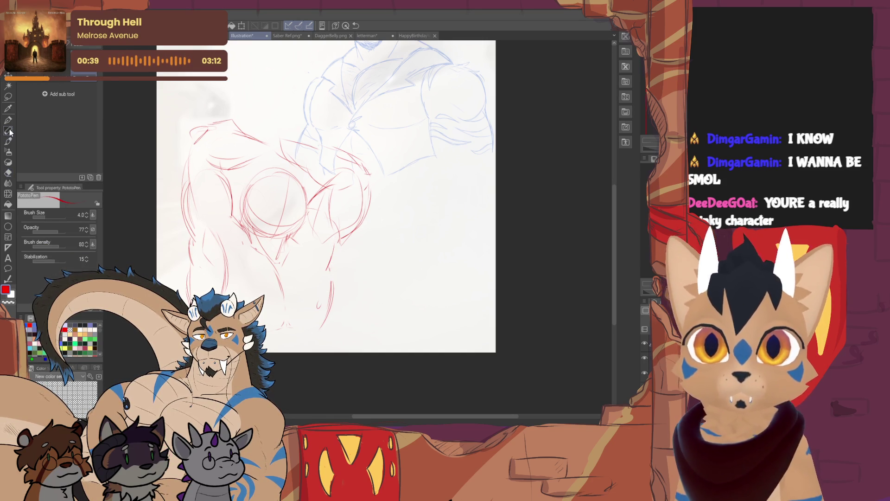
drag(332, 267, 329, 295)
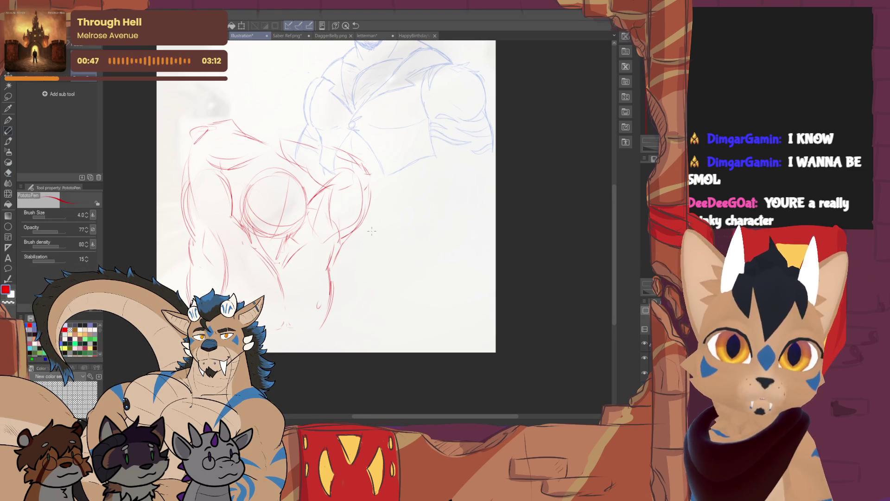
drag(325, 195, 311, 222)
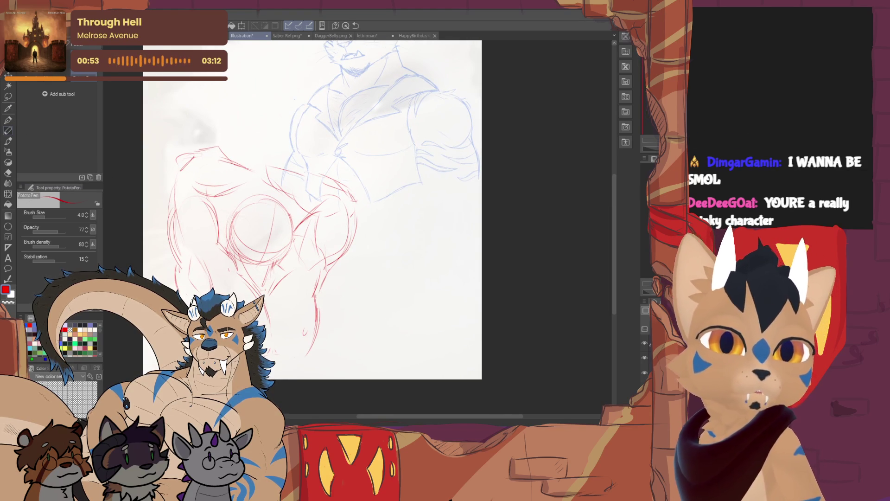
Step: Mirror the canvas to check proportions and erase the small oval near the bottom
key(h)
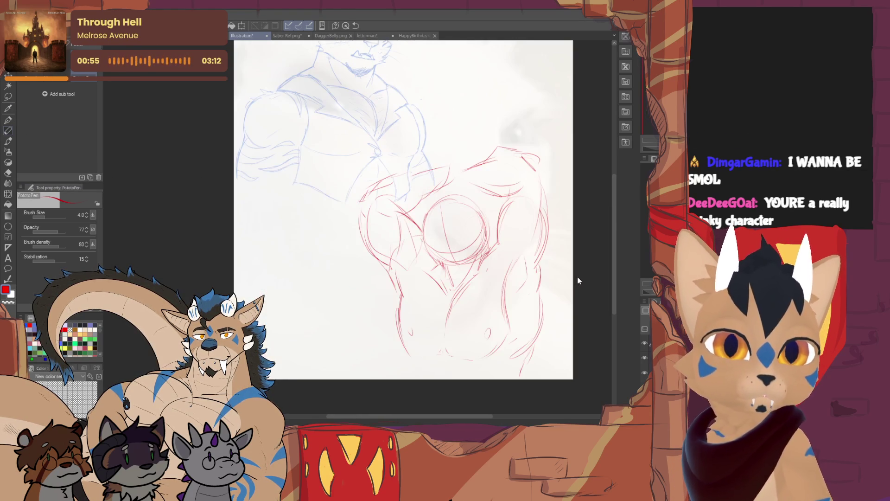
scroll(334, 213, up, 5)
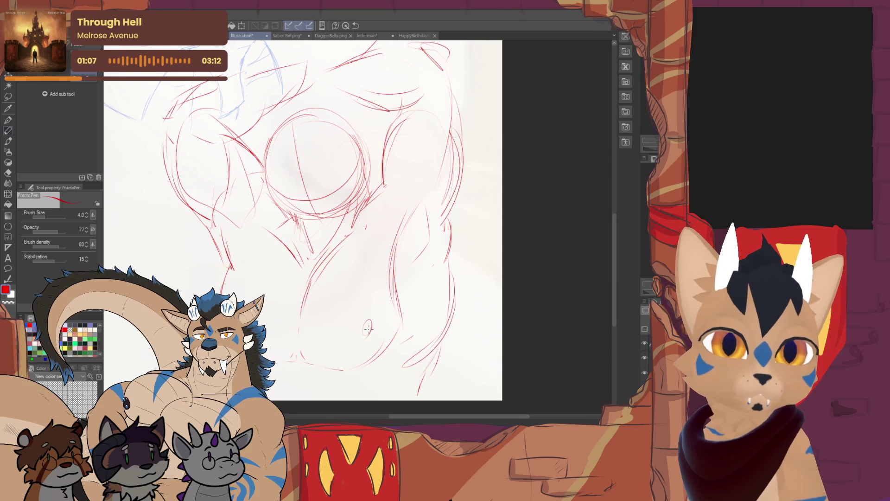
key(e)
drag(369, 327, 371, 335)
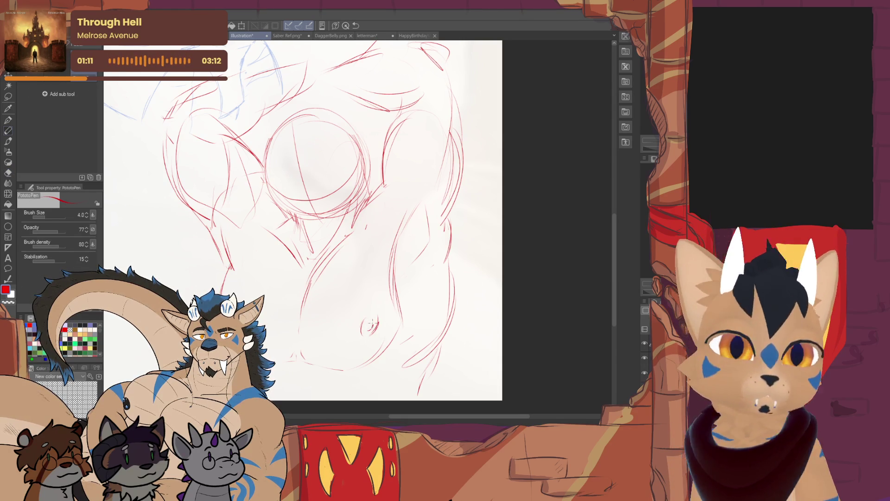
mouse_move(391, 307)
mouse_down()
mouse_move(392, 271)
mouse_move(369, 259)
mouse_up()
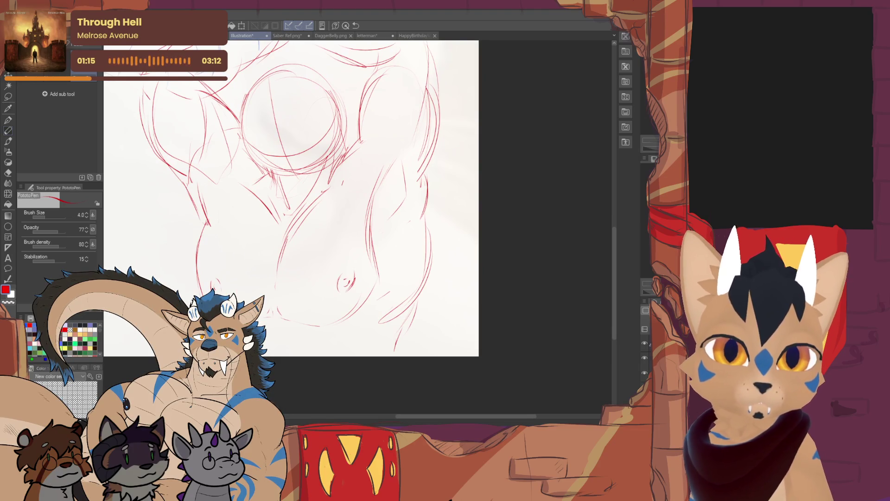
Step: Add short red torso strokes and redraw the belly curve
key(e)
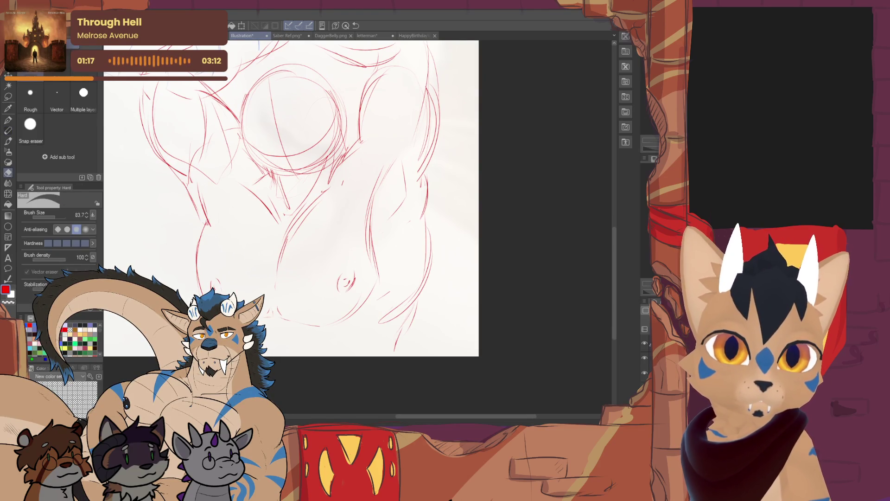
key(p)
key(e)
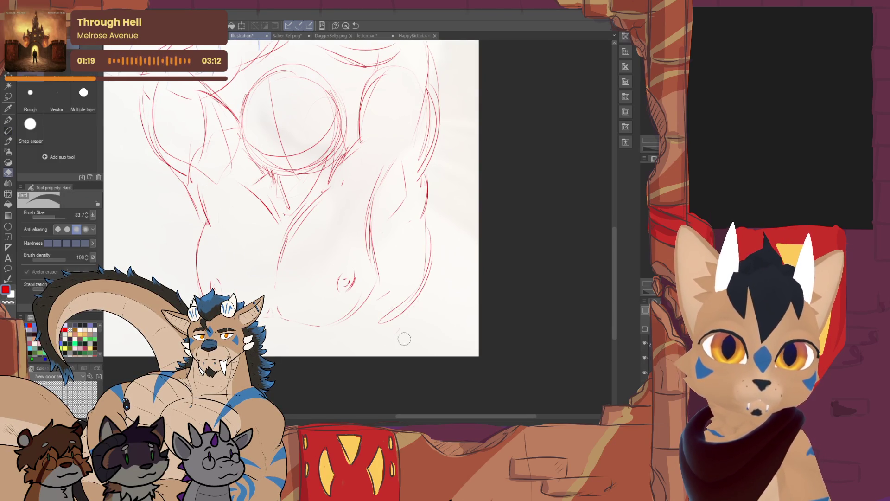
click(8, 131)
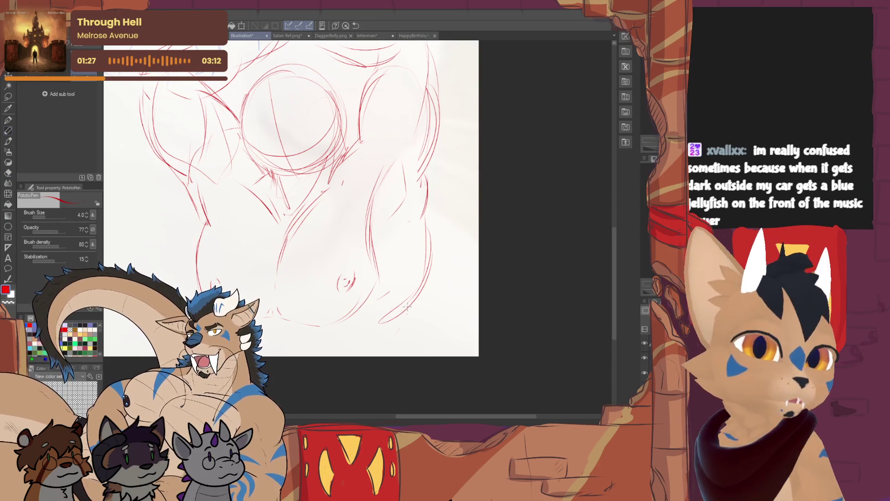
mouse_move(439, 292)
mouse_down()
mouse_move(436, 301)
mouse_move(395, 220)
mouse_up()
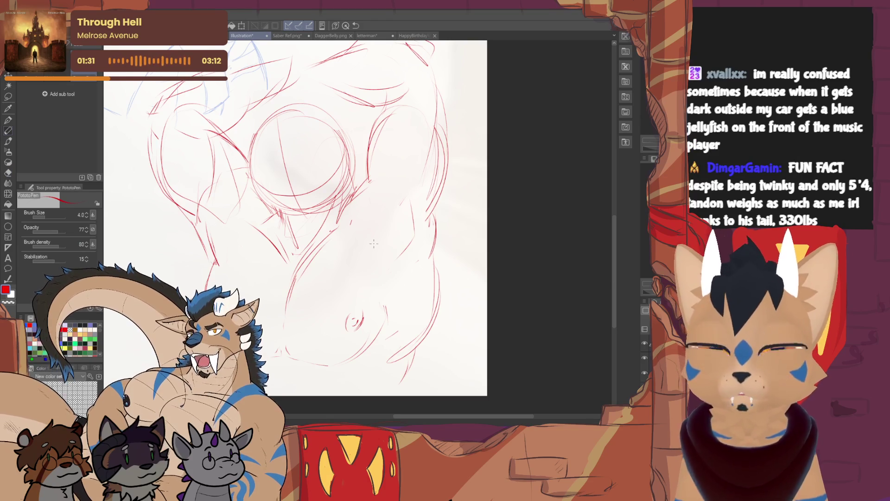
drag(378, 273, 384, 317)
drag(385, 316, 381, 243)
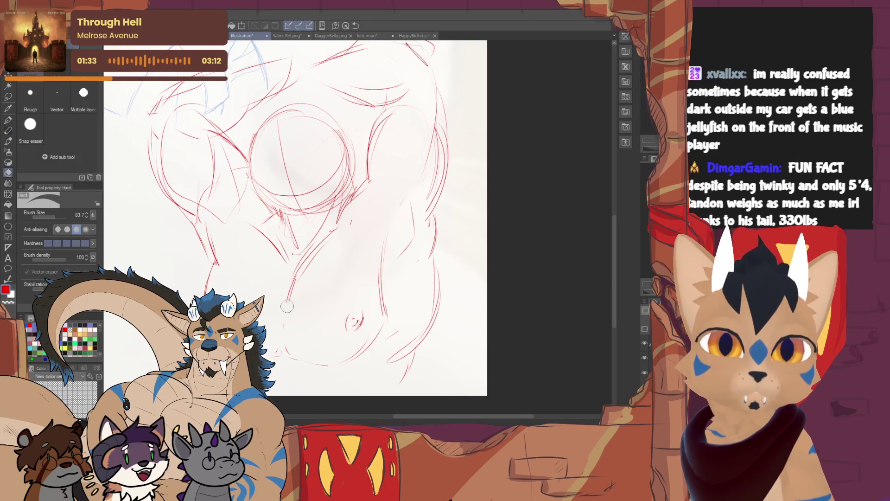
drag(333, 226, 288, 278)
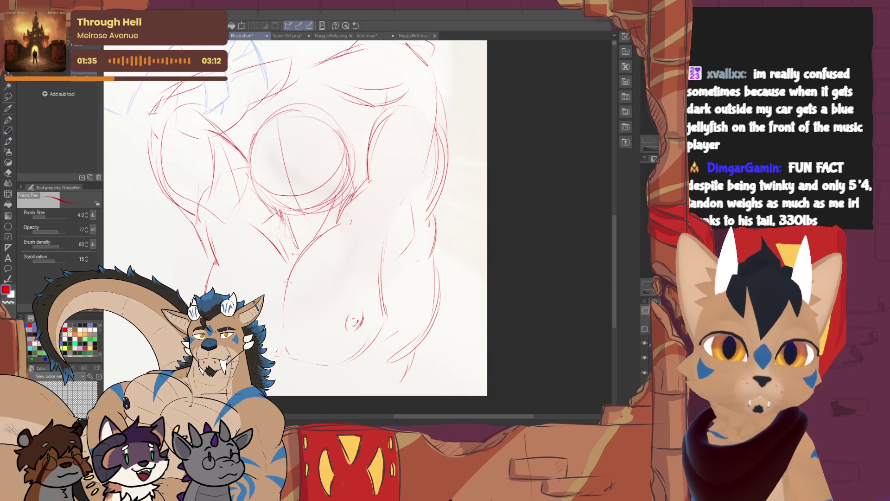
drag(293, 273, 329, 230)
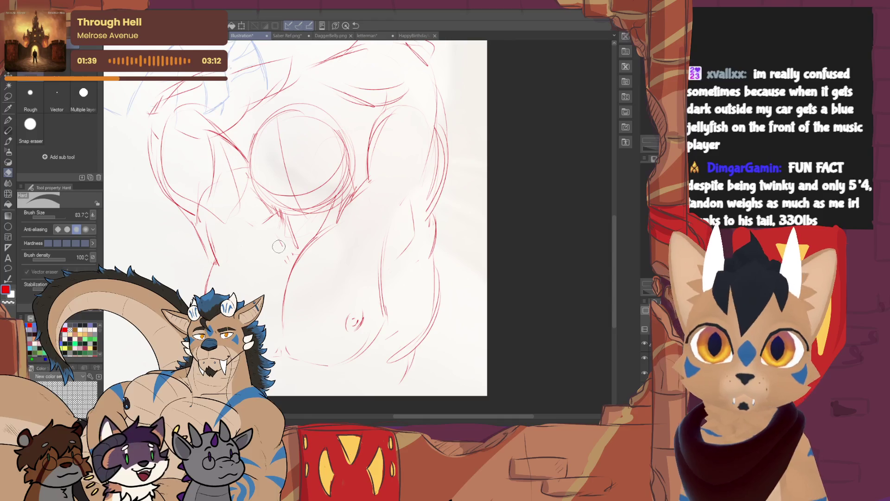
Step: Add short strokes at the top of the figure and start rotating the red rough clockwise
drag(260, 227, 270, 293)
drag(303, 172, 321, 214)
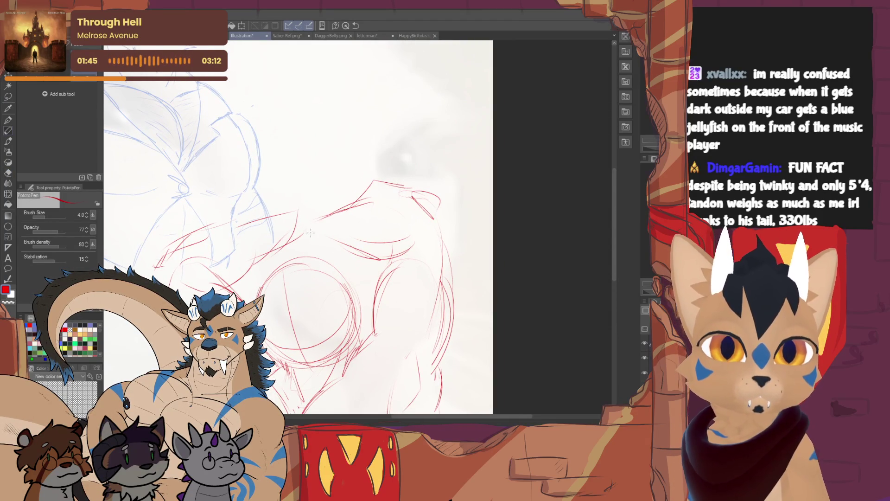
mouse_move(294, 215)
mouse_down()
mouse_move(328, 207)
mouse_move(307, 211)
mouse_move(305, 157)
mouse_up()
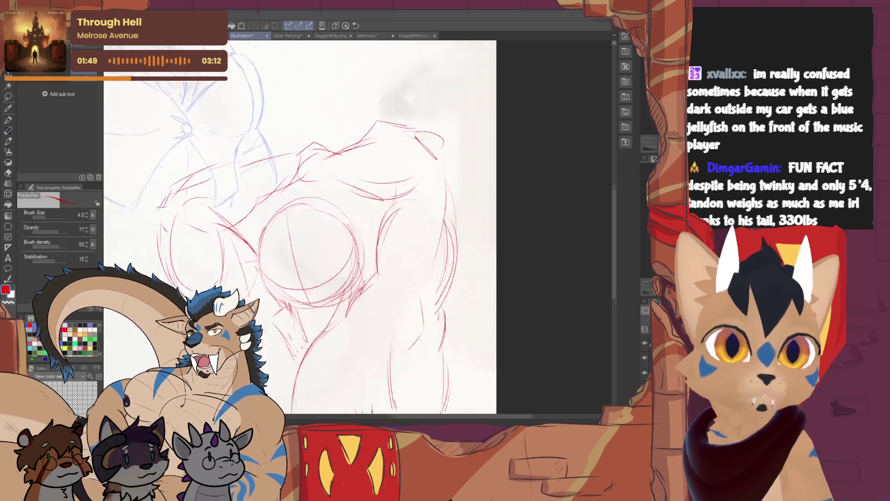
scroll(296, 222, up, 2)
scroll(297, 223, down, 4)
scroll(297, 222, up, 3)
scroll(296, 222, down, 1)
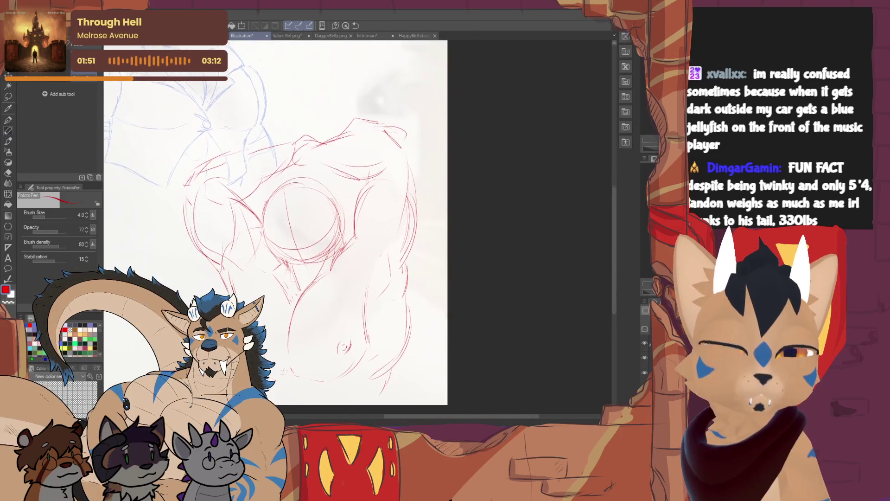
key(ctrl+t)
mouse_move(473, 193)
mouse_down()
mouse_move(402, 207)
mouse_move(409, 205)
mouse_up()
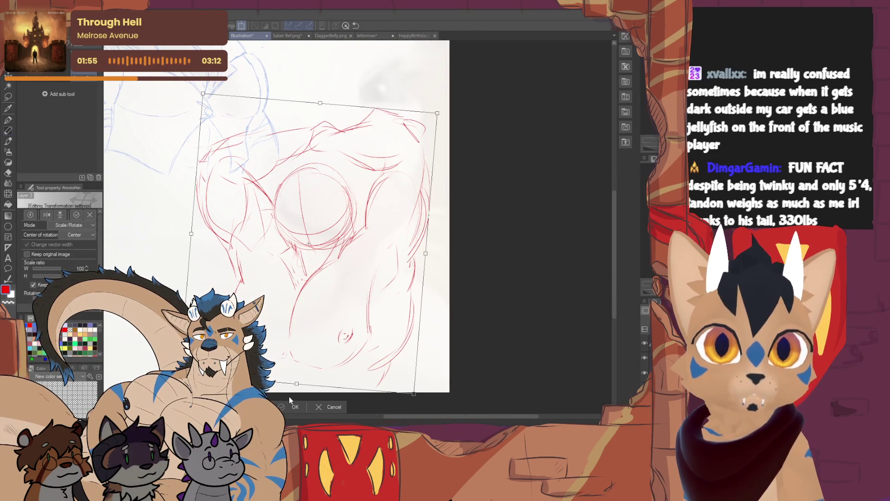
Step: Commit the slight clockwise rotation of the red rough
click(292, 407)
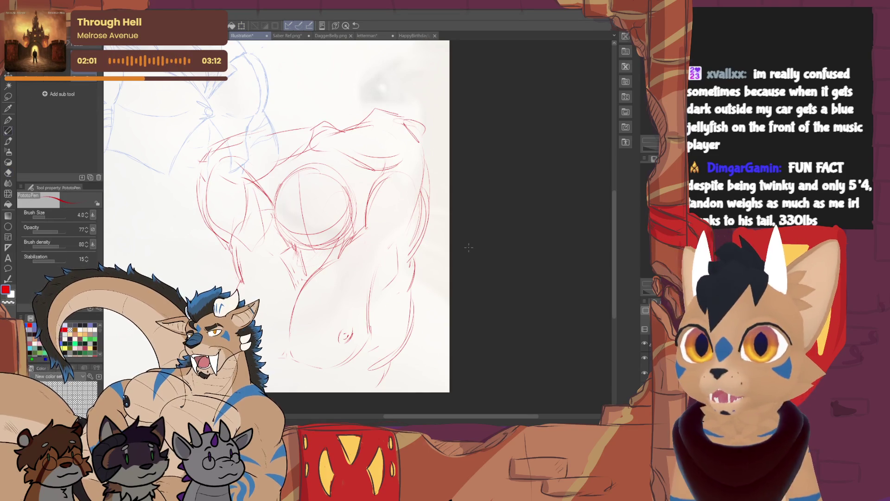
Step: Add short red refining strokes to the torso's side and lower belly
key(e)
key(p)
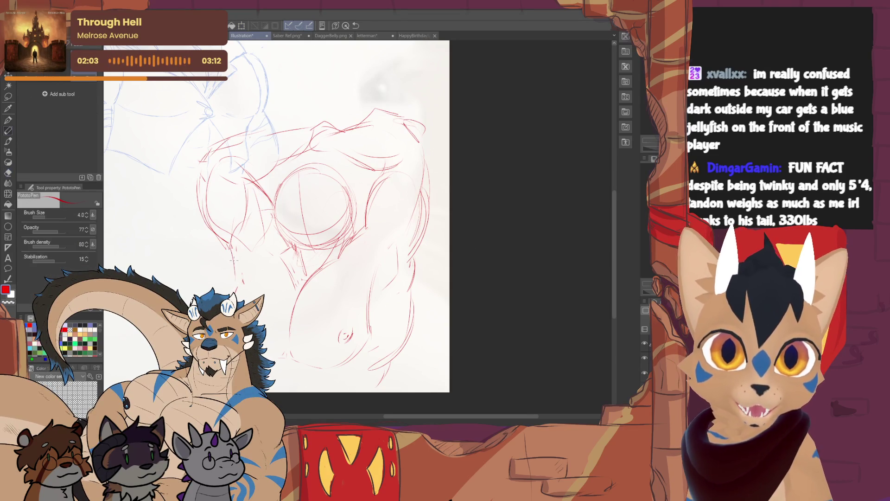
drag(236, 267, 232, 251)
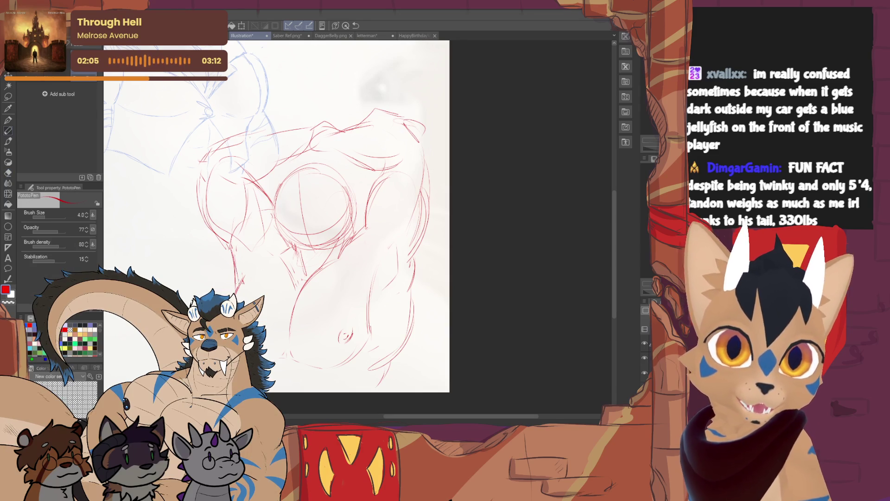
key(e)
key(p)
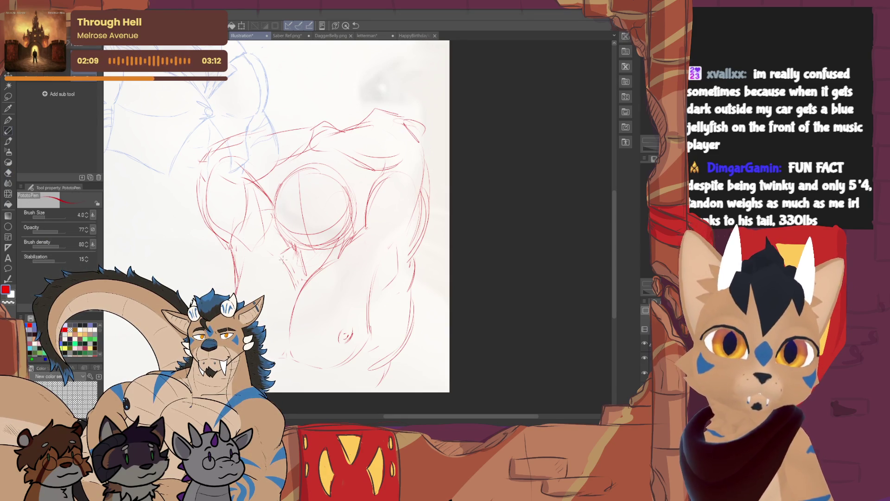
drag(306, 278, 287, 259)
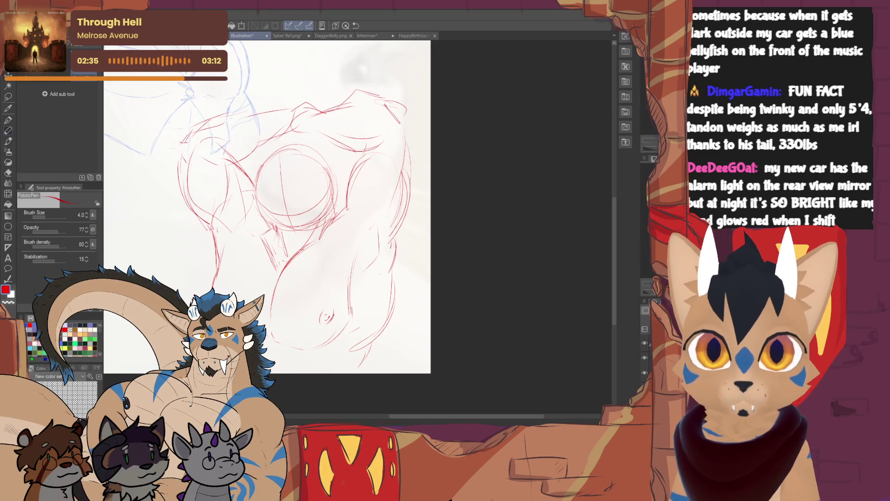
drag(278, 209, 262, 192)
drag(338, 332, 312, 343)
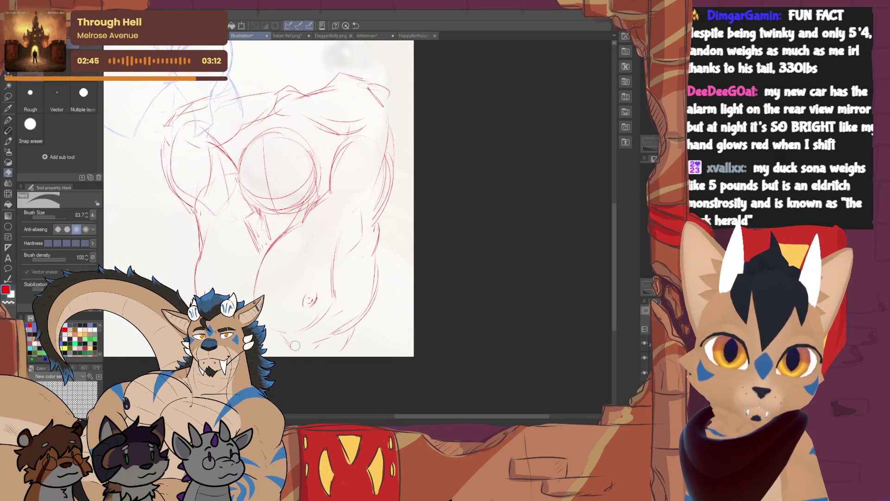
click(8, 172)
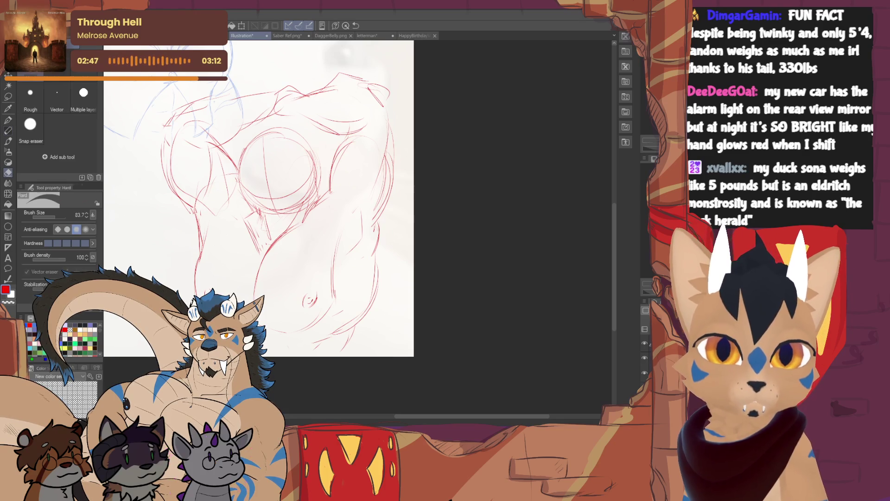
click(8, 131)
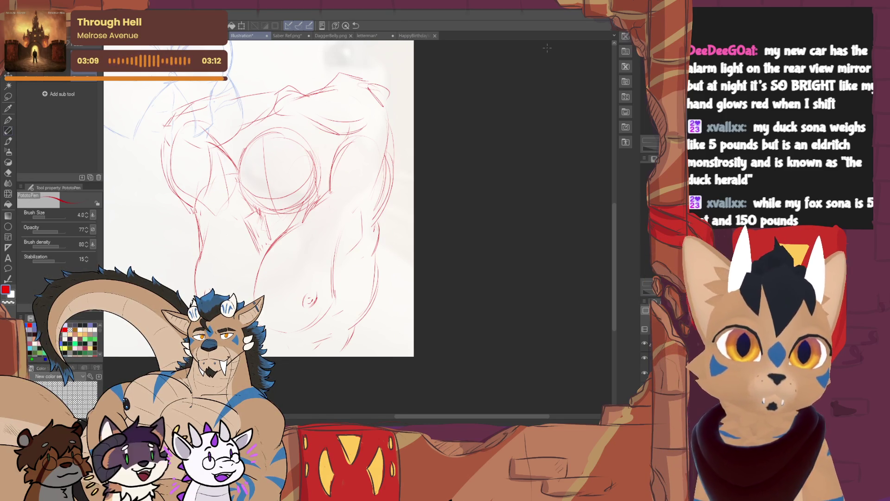
drag(260, 199, 286, 246)
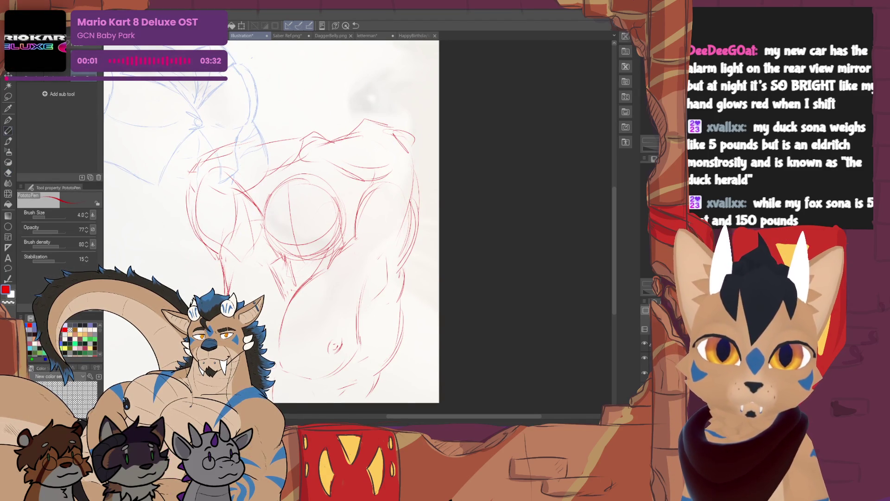
Step: Draw a new red line running up through the torso near the chest
drag(278, 209, 245, 194)
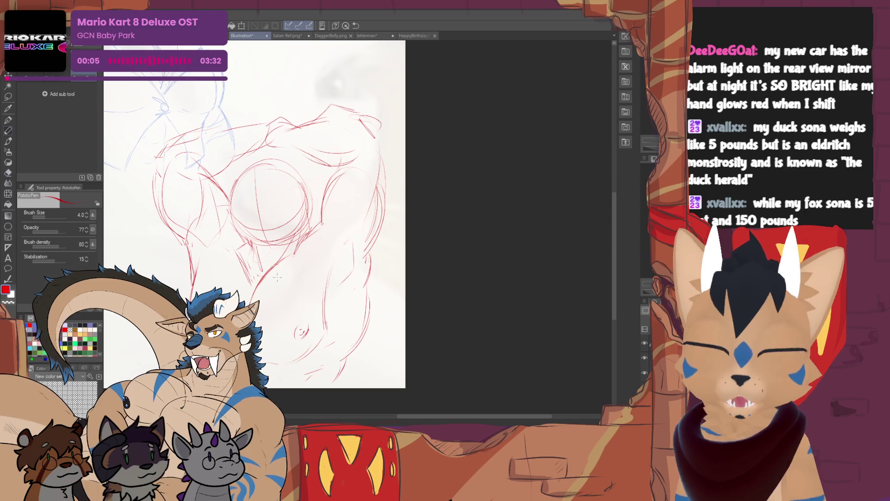
key(e)
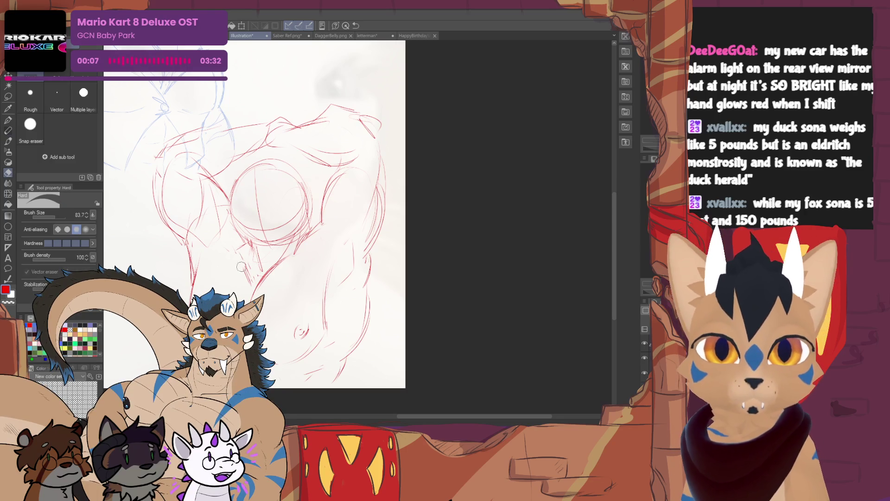
key(p)
key(e)
key(p)
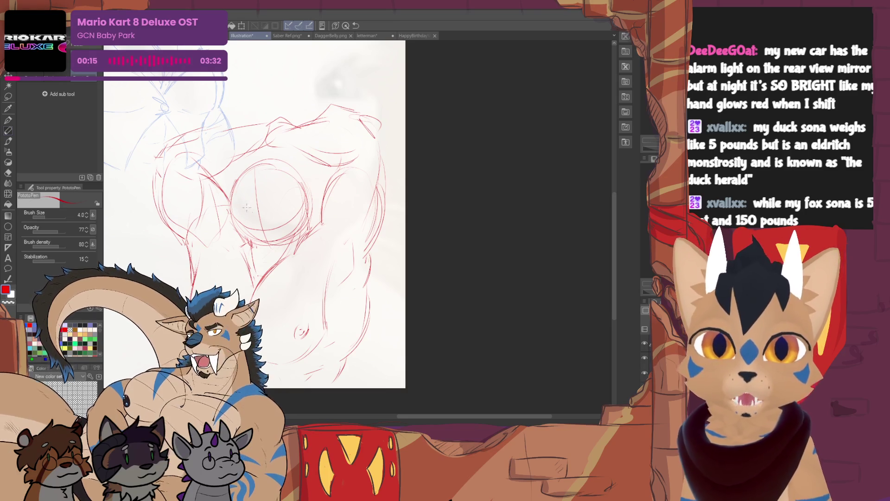
drag(260, 199, 244, 229)
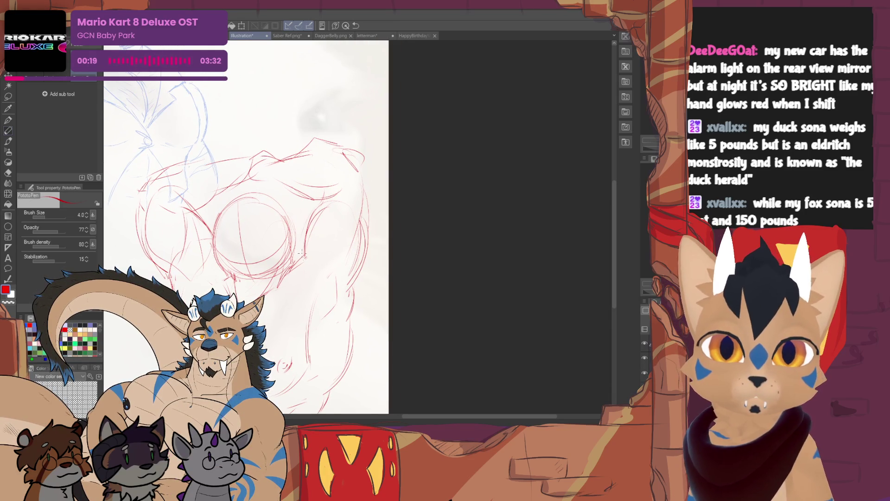
key(e)
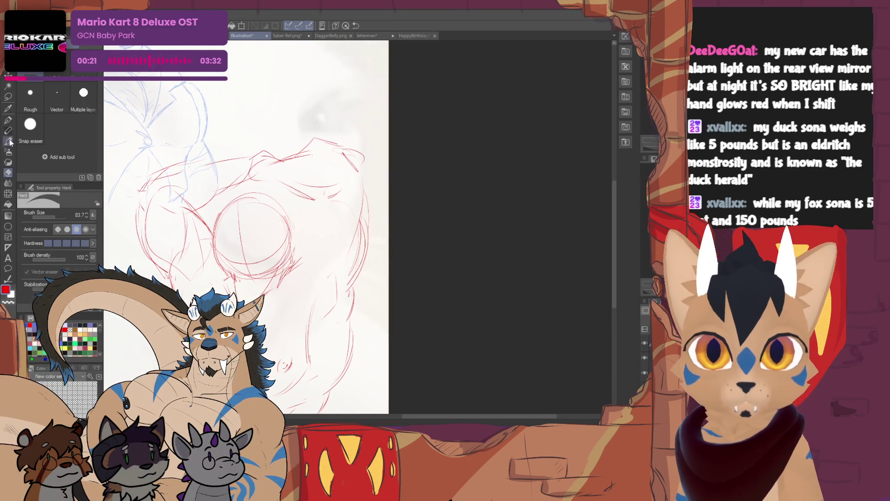
click(8, 131)
drag(298, 264, 318, 205)
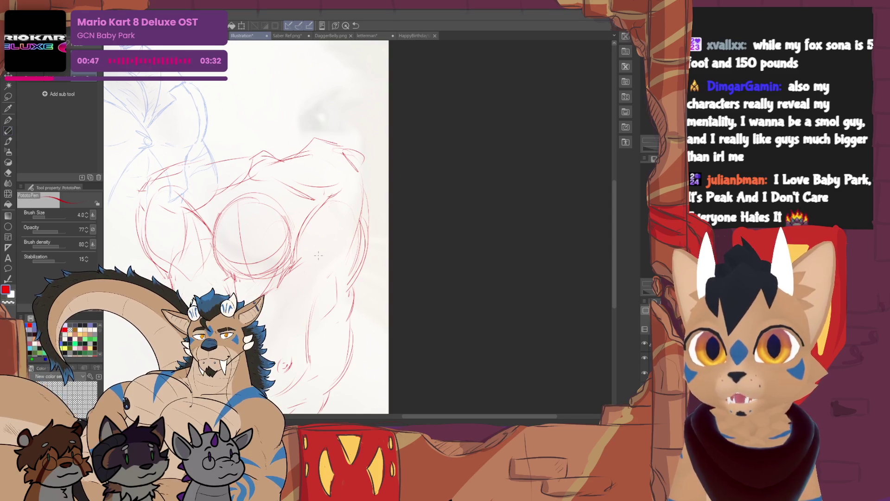
key(e)
key(p)
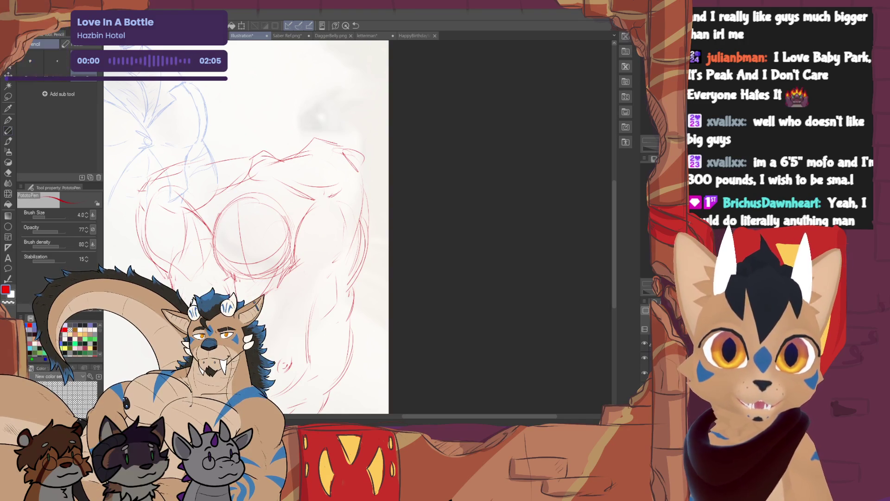
Step: Erase stray lines near the right shoulder and strengthen the figure's right-side outline
drag(253, 227, 306, 211)
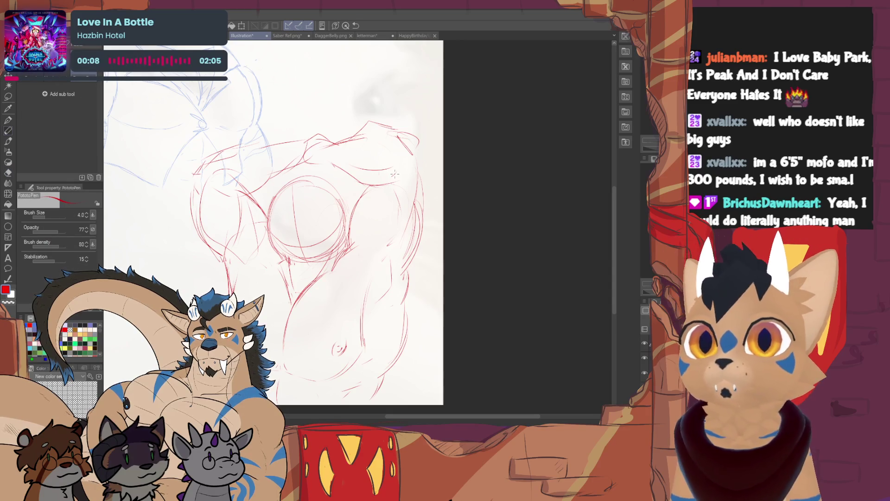
key(e)
drag(345, 160, 390, 170)
mouse_move(359, 121)
mouse_down()
mouse_move(414, 138)
mouse_move(422, 225)
mouse_up()
key(p)
drag(419, 168, 423, 190)
drag(419, 148, 417, 256)
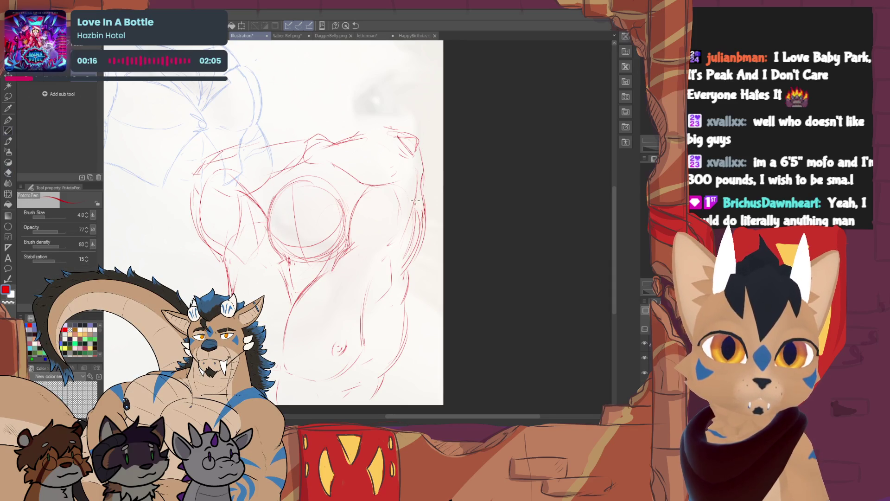
key(e)
drag(413, 185, 403, 254)
drag(409, 218, 402, 263)
key(p)
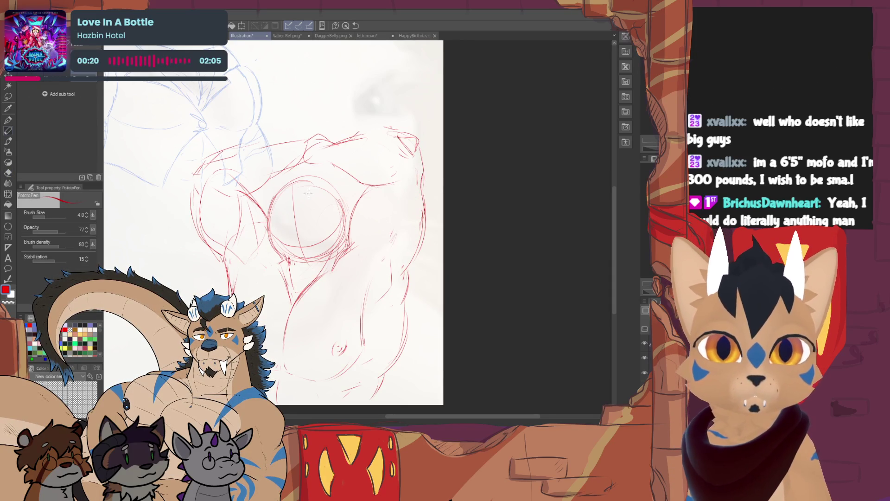
Step: Rework the left-side and lower-body red lines, erasing unwanted parts
key(e)
drag(215, 212, 197, 252)
drag(190, 190, 205, 251)
key(p)
drag(216, 241, 219, 268)
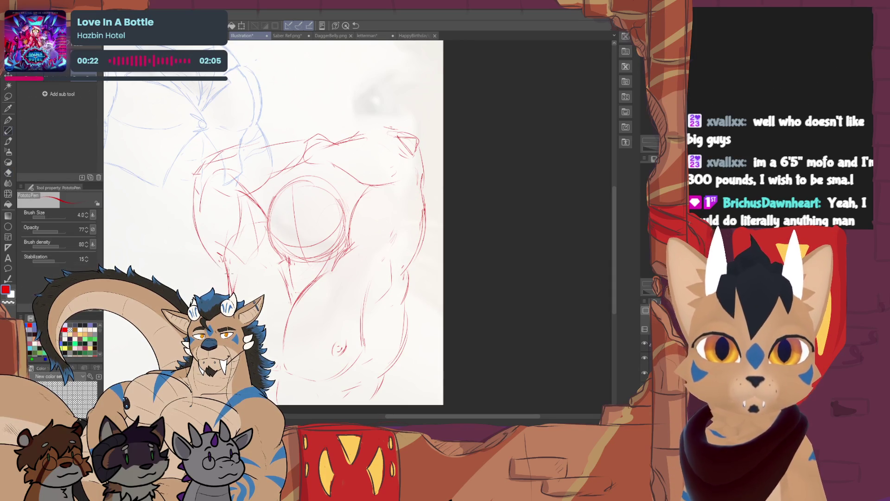
key(x)
key(x)
drag(209, 199, 198, 255)
key(e)
drag(198, 159, 194, 173)
key(p)
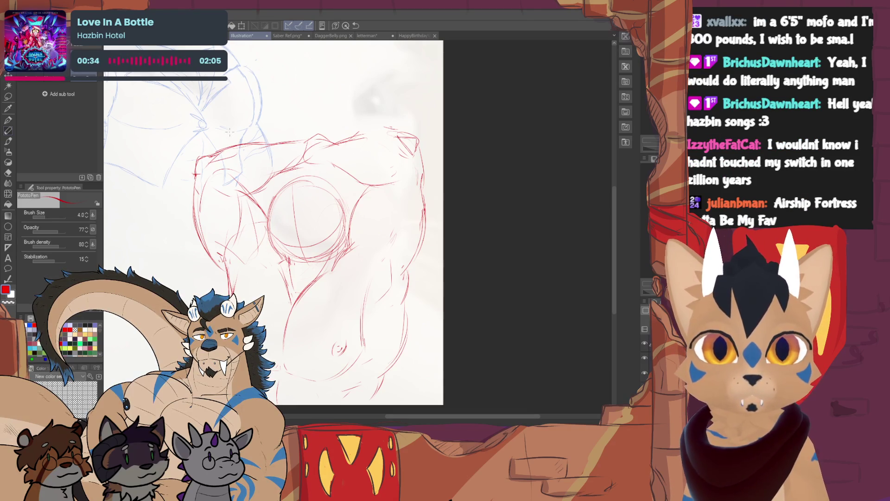
Step: Switch between the PototoPen and Hard eraser while scrolling to review the torso rough
key(e)
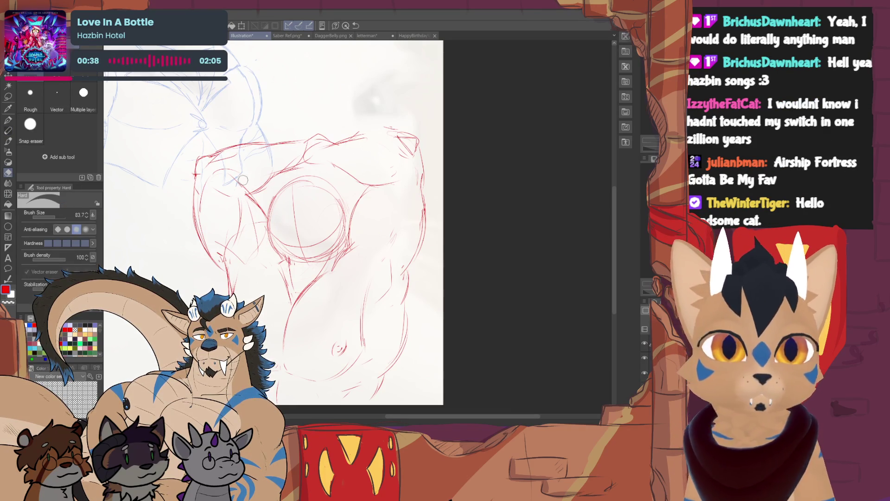
key(p)
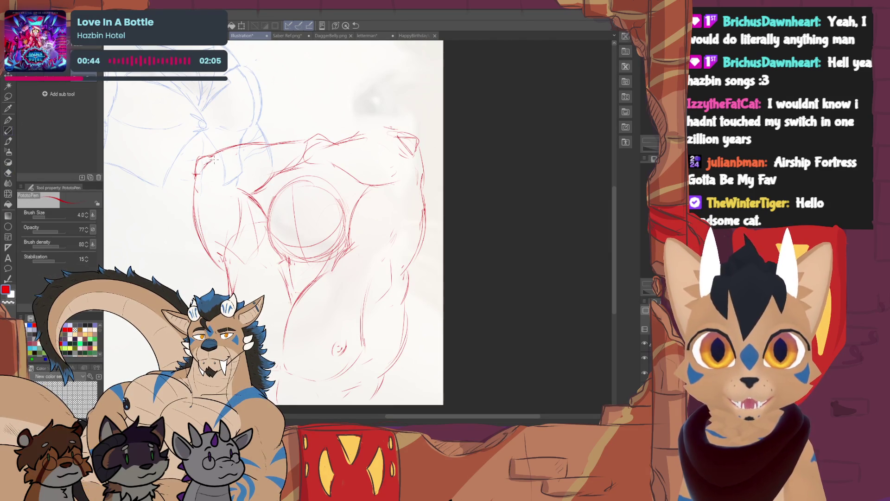
key(e)
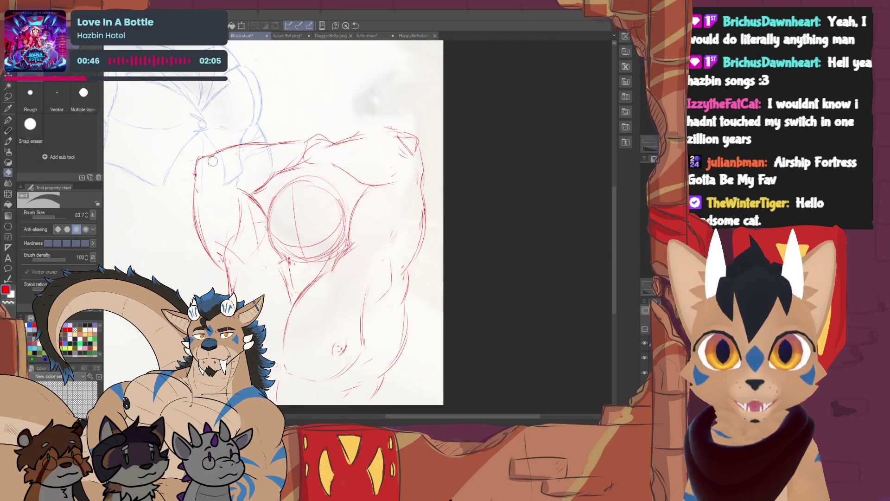
key(p)
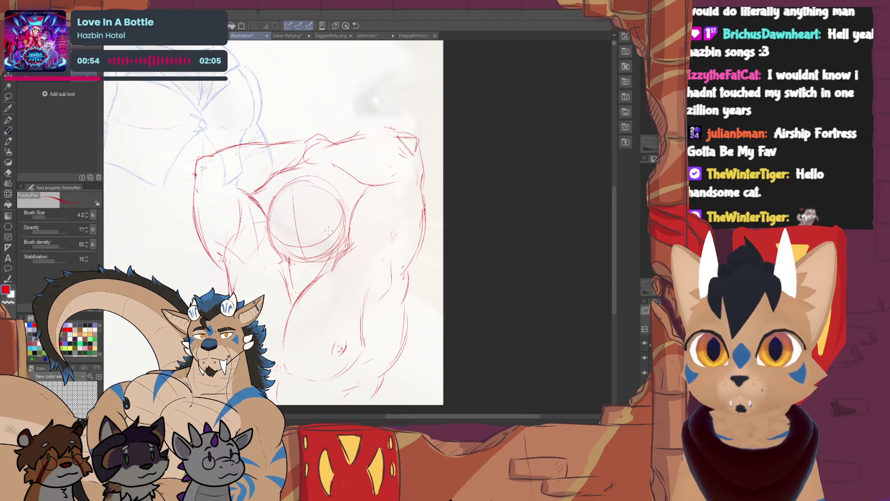
scroll(364, 249, down, 2)
key(e)
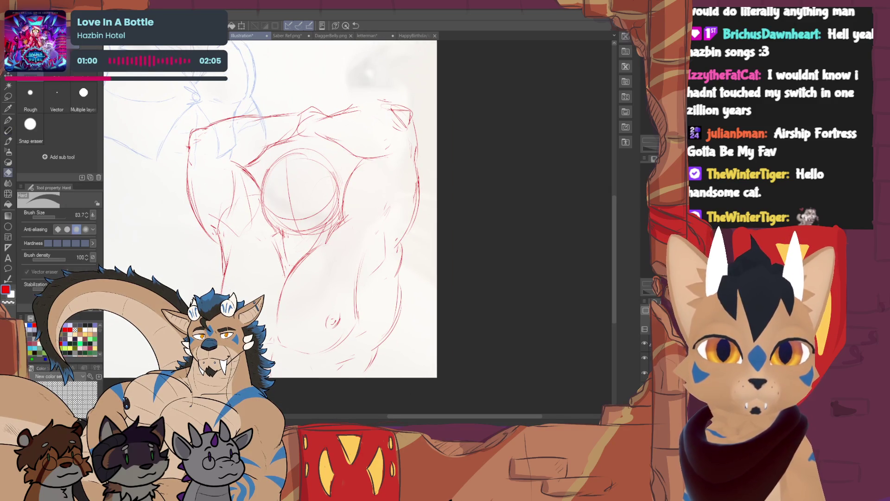
Step: Erase the belly-button circle, the lower-right belly lines and stray red strokes on the torso side
key(p)
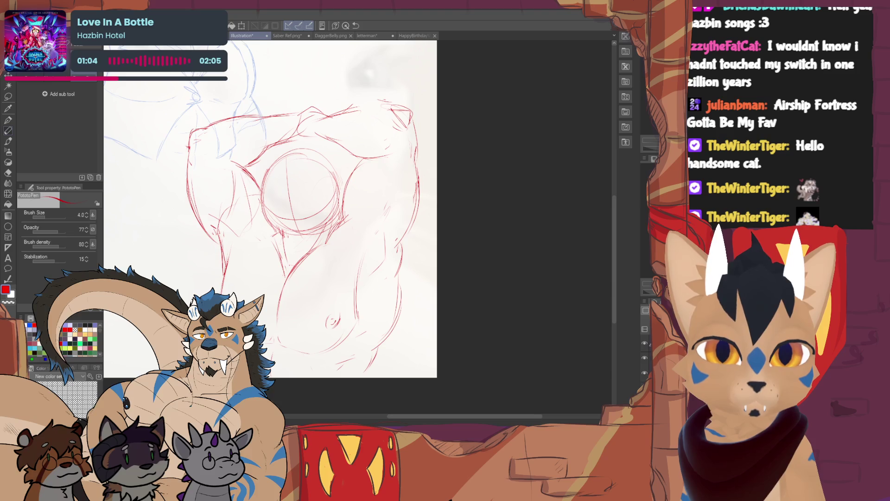
mouse_move(330, 317)
mouse_down()
mouse_move(324, 325)
mouse_move(332, 319)
mouse_up()
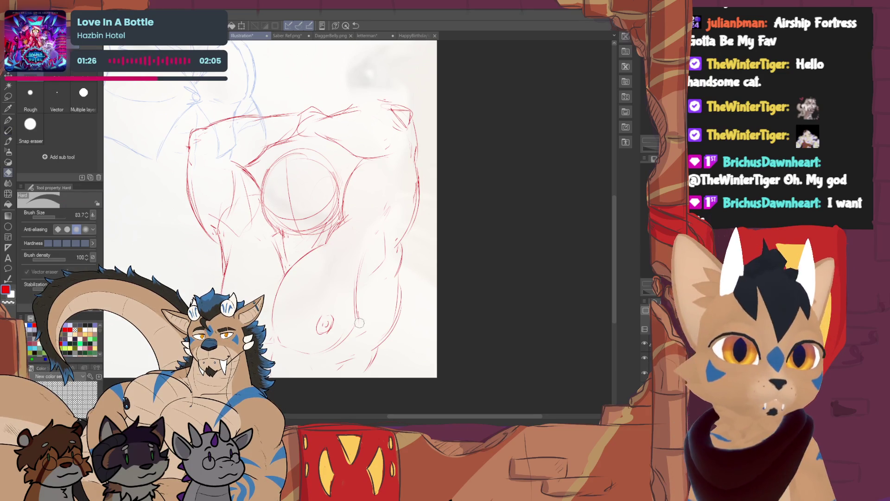
drag(358, 265, 354, 315)
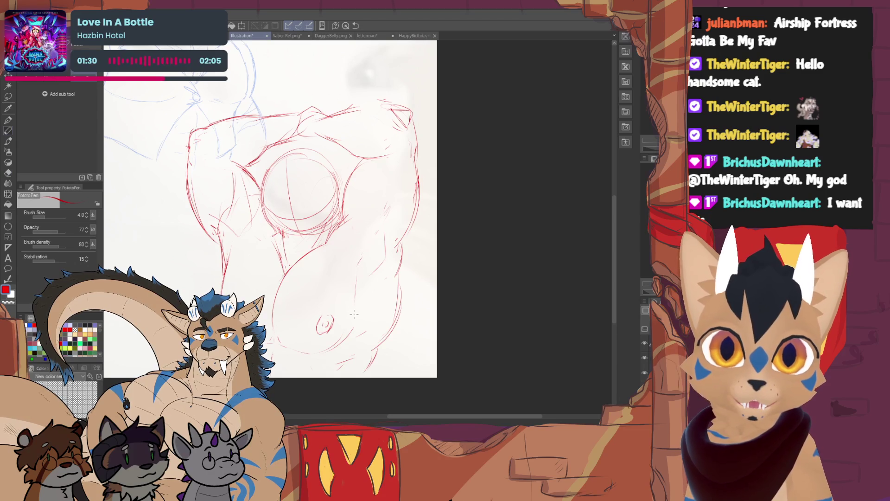
drag(352, 330, 330, 349)
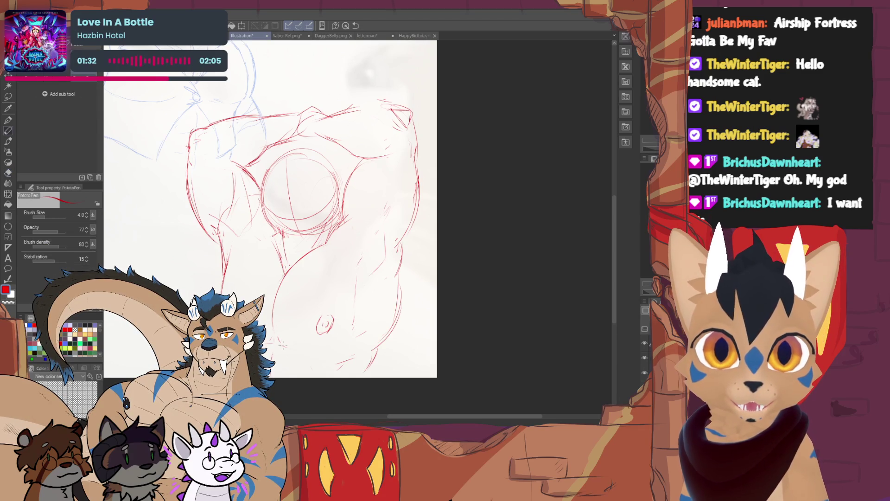
key(e)
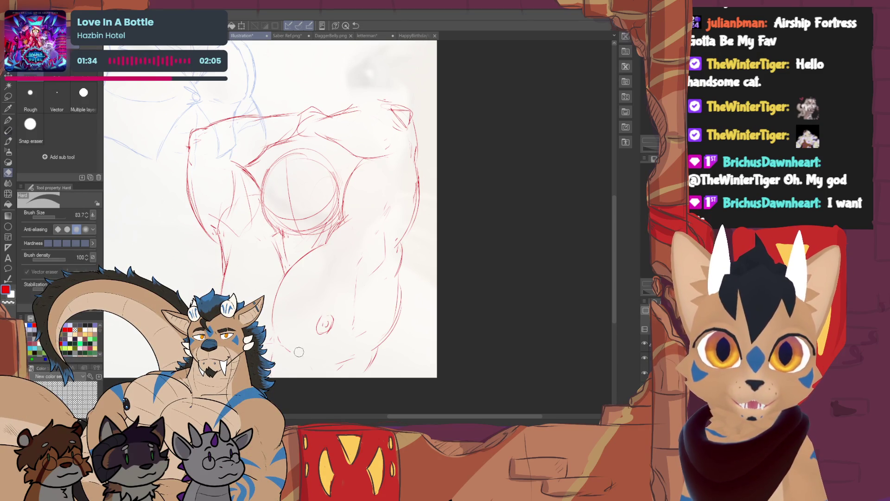
key(p)
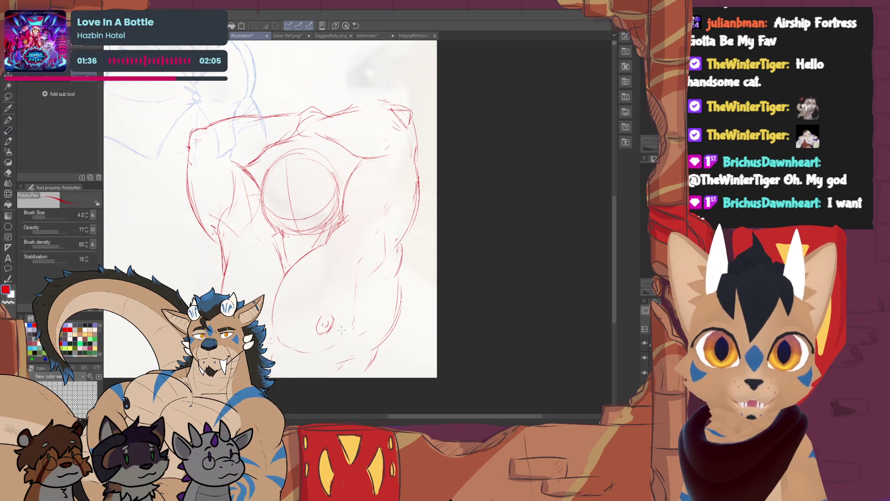
key(e)
key(p)
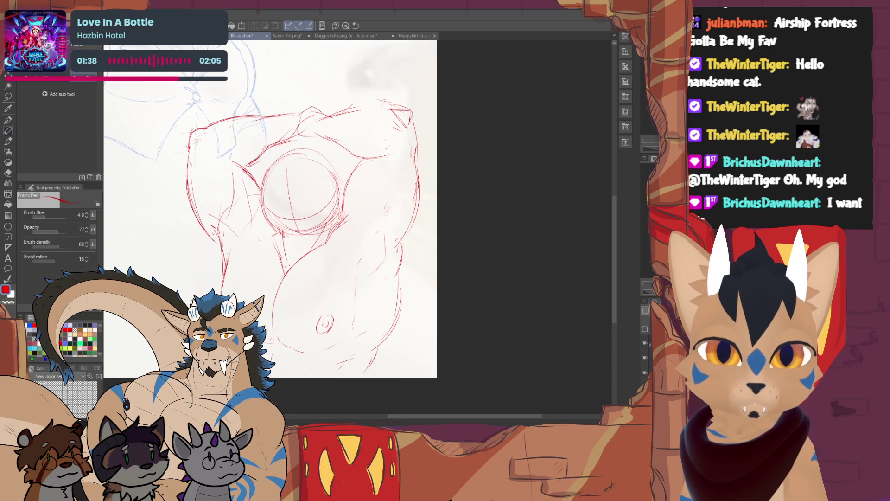
key(e)
mouse_move(251, 190)
mouse_down()
mouse_move(238, 200)
mouse_move(236, 180)
mouse_move(246, 204)
mouse_move(248, 194)
mouse_up()
key(p)
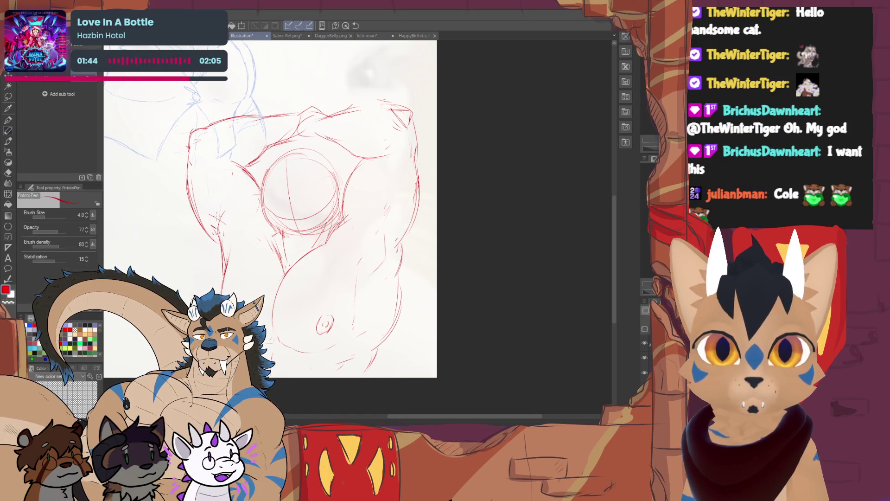
key(e)
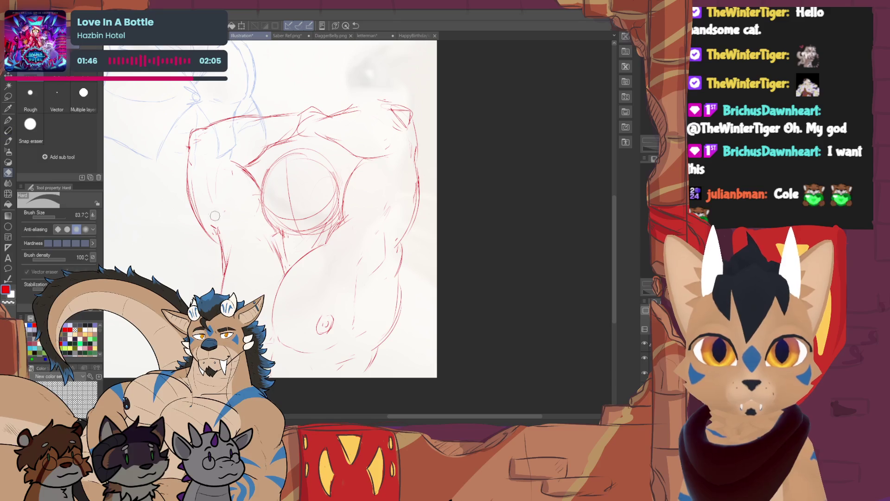
key(p)
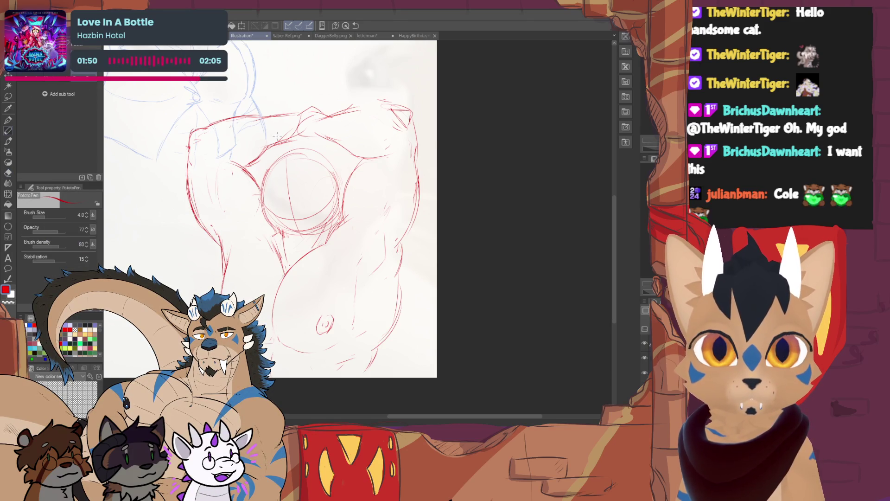
key(e)
key(p)
Step: Draw a red stroke at the upper arm and armpit and erase the top-left corner line
drag(225, 160, 262, 141)
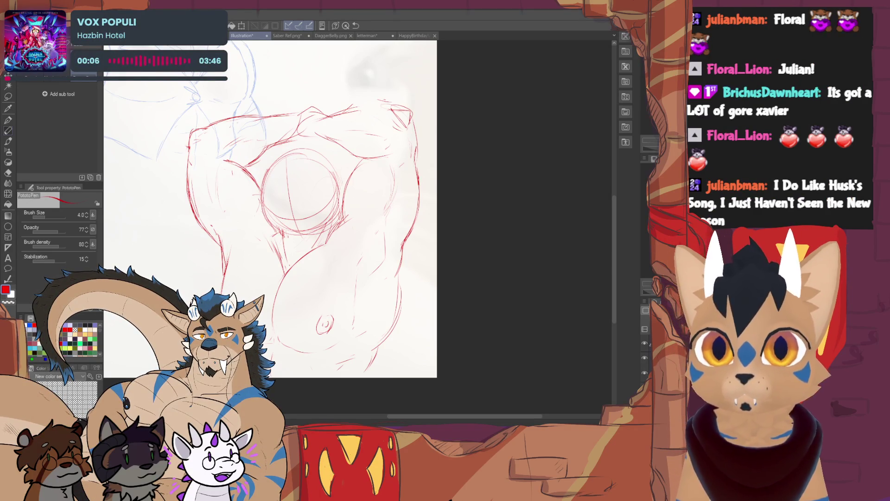
key(e)
mouse_move(188, 135)
mouse_down()
mouse_move(261, 116)
mouse_move(231, 115)
mouse_move(208, 126)
mouse_move(278, 115)
mouse_up()
key(p)
key(e)
key(p)
key(e)
key(p)
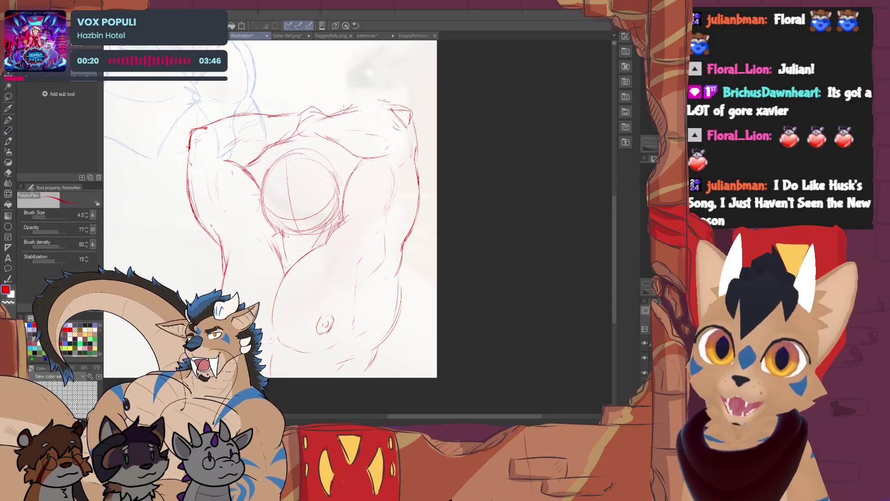
Step: Redraw the torso's top-right shoulder edge in red and flip the canvas view horizontally
drag(352, 114, 389, 106)
key(ctrl+z)
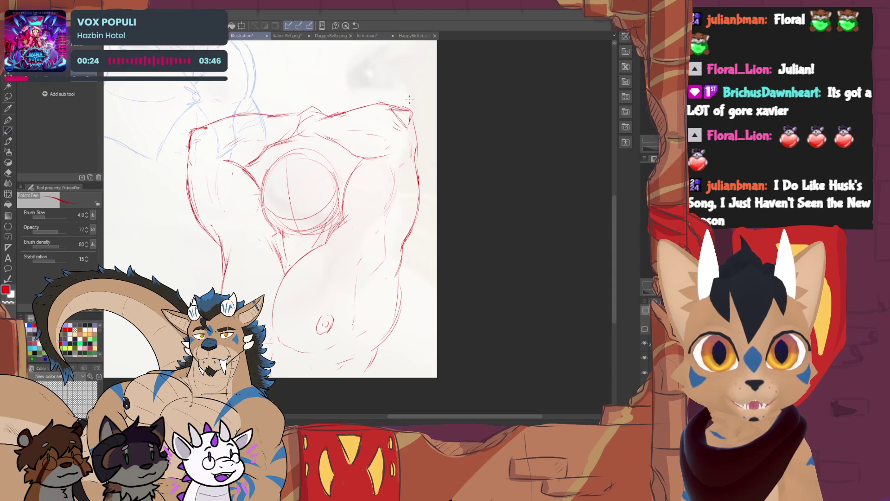
drag(380, 103, 413, 113)
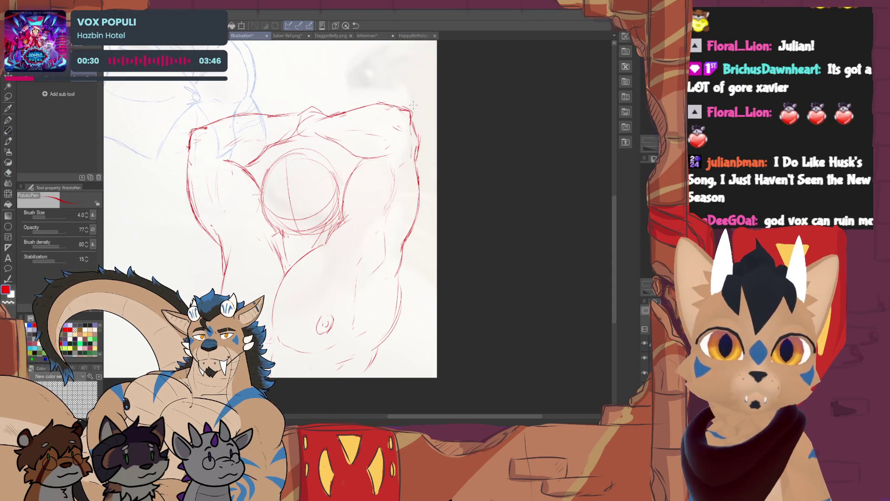
drag(420, 132, 399, 135)
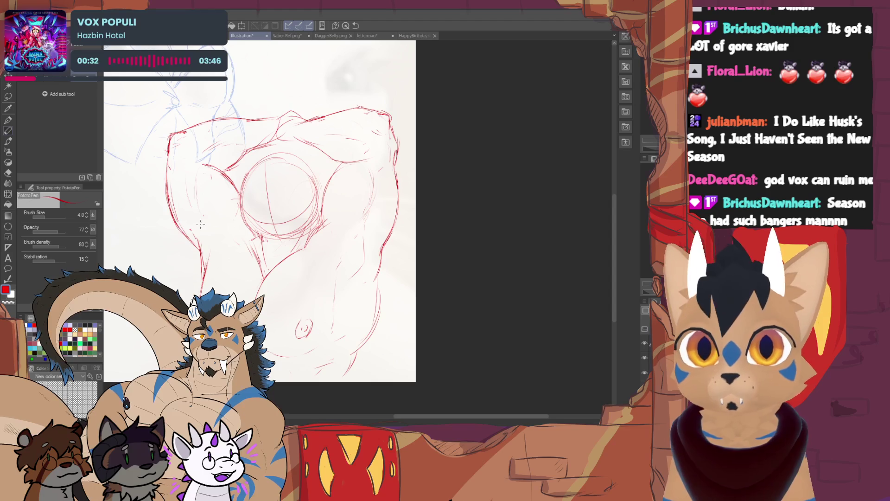
key(e)
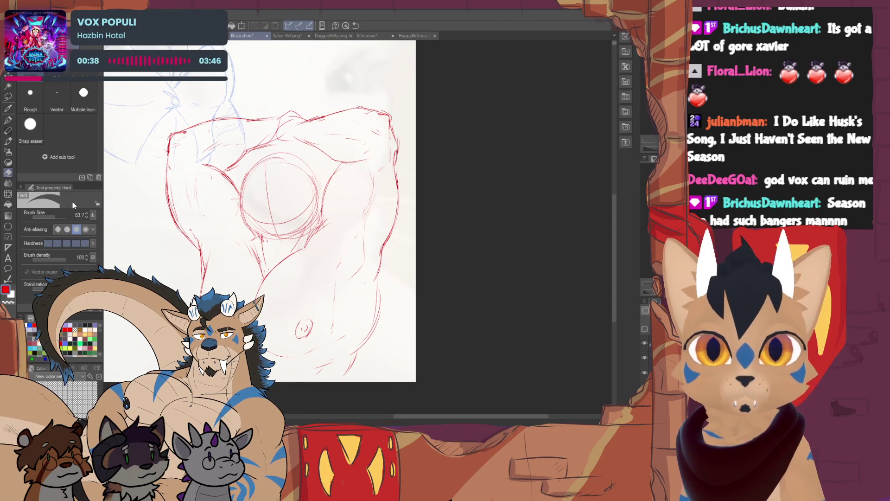
key(h)
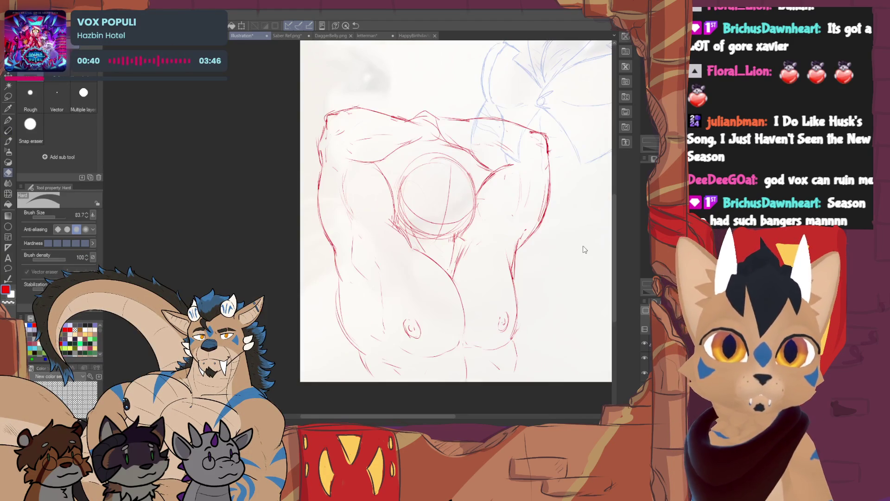
scroll(457, 211, right, 3)
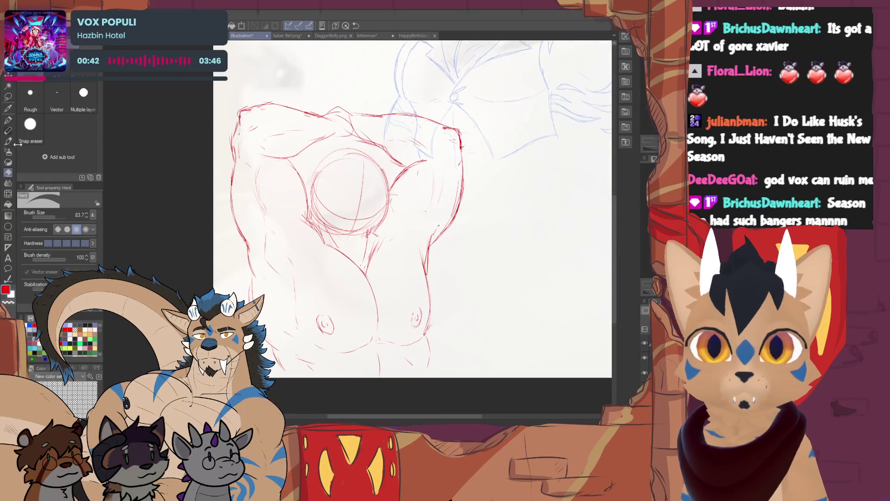
Step: Add short red strokes across the upper chest and redraw the torso's left edge darker
click(9, 132)
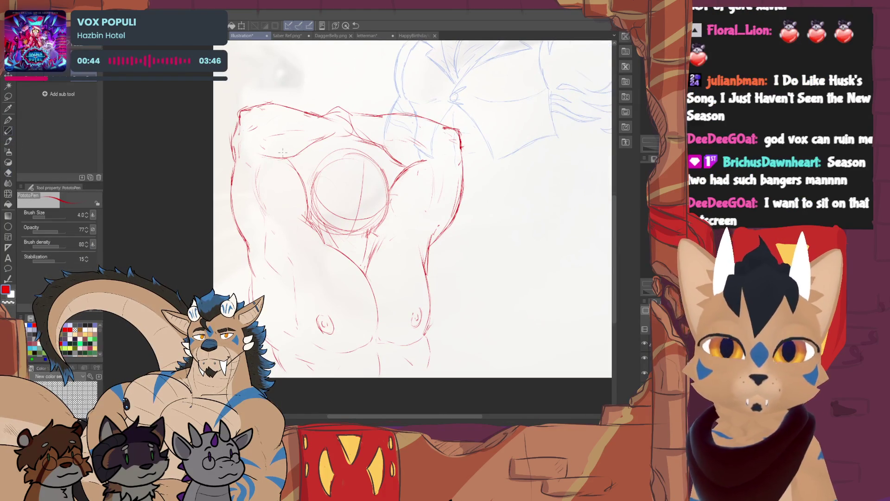
drag(279, 144, 297, 176)
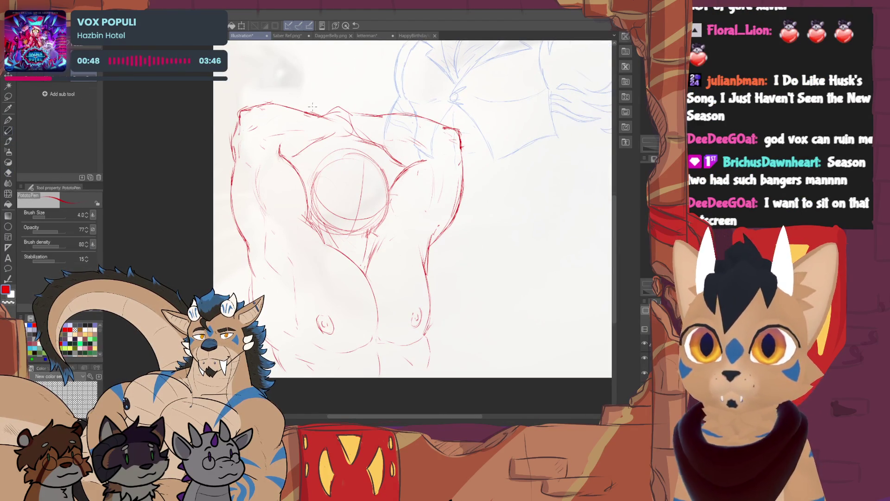
key(e)
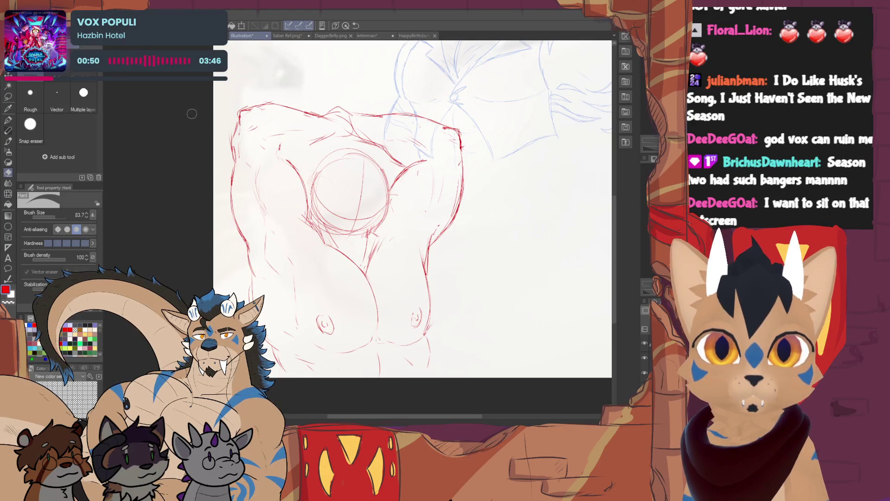
click(8, 131)
drag(278, 157, 312, 143)
key(e)
drag(238, 123, 234, 163)
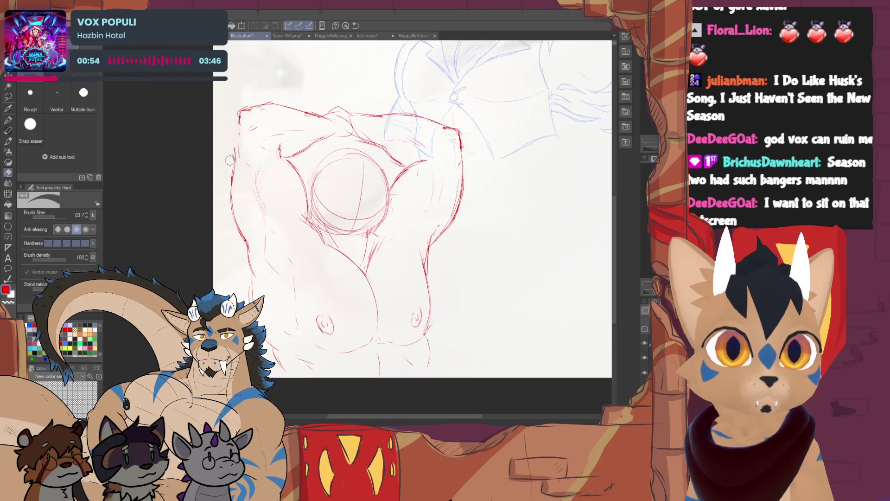
key(p)
drag(240, 121, 232, 152)
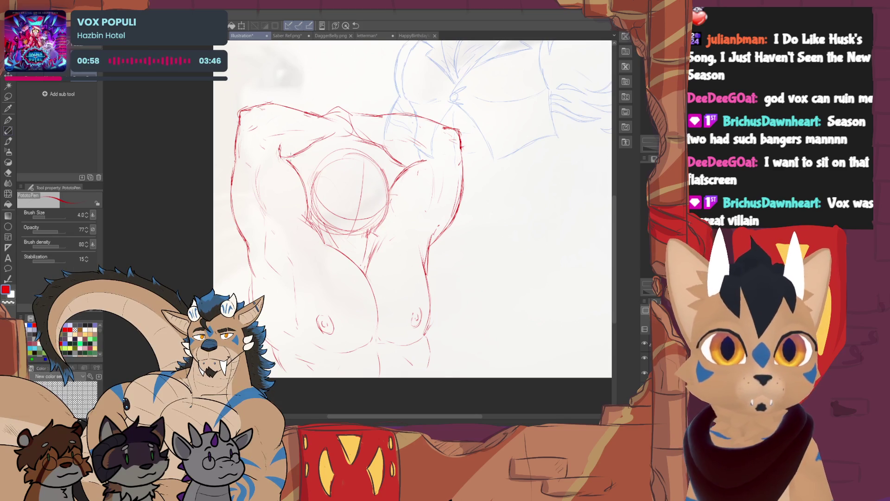
Step: Lasso the raised upper-left arm area, rotate it to a new angle, commit, and deselect
key(l)
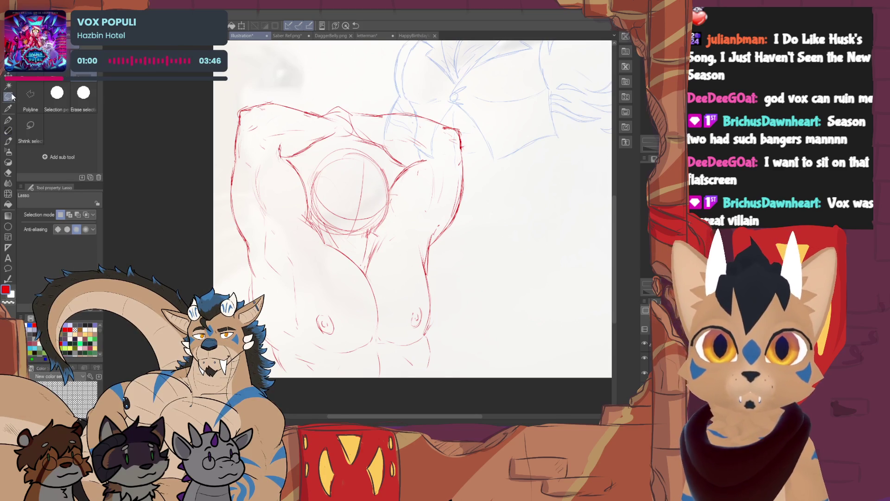
mouse_move(280, 160)
mouse_down()
mouse_move(355, 127)
mouse_move(232, 106)
mouse_move(250, 157)
mouse_up()
key(ctrl+t)
mouse_move(361, 88)
mouse_down()
mouse_move(344, 112)
mouse_move(352, 113)
mouse_up()
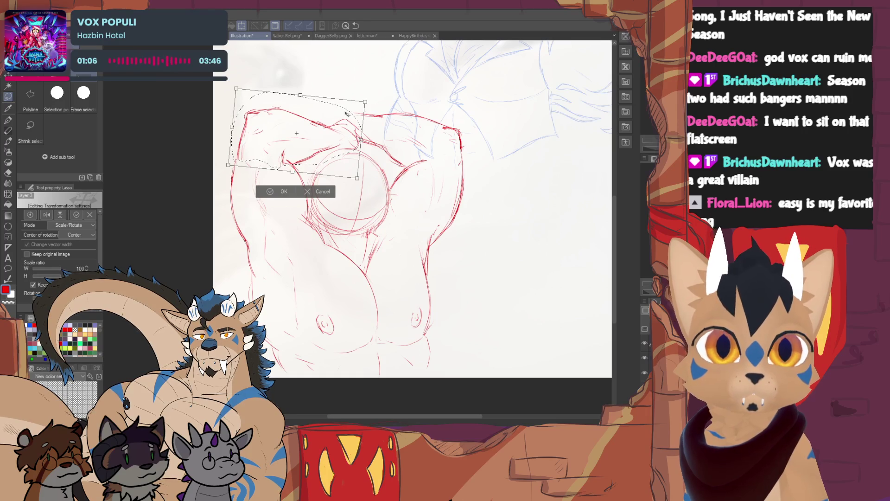
click(281, 191)
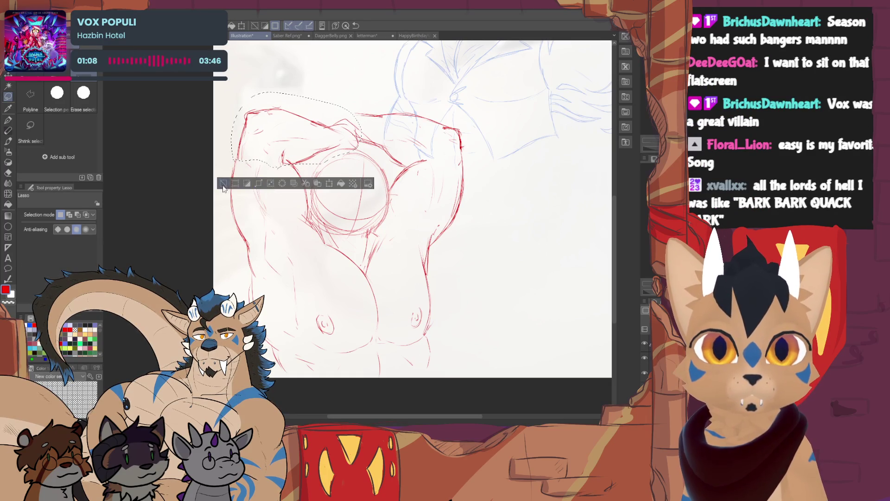
key(ctrl+d)
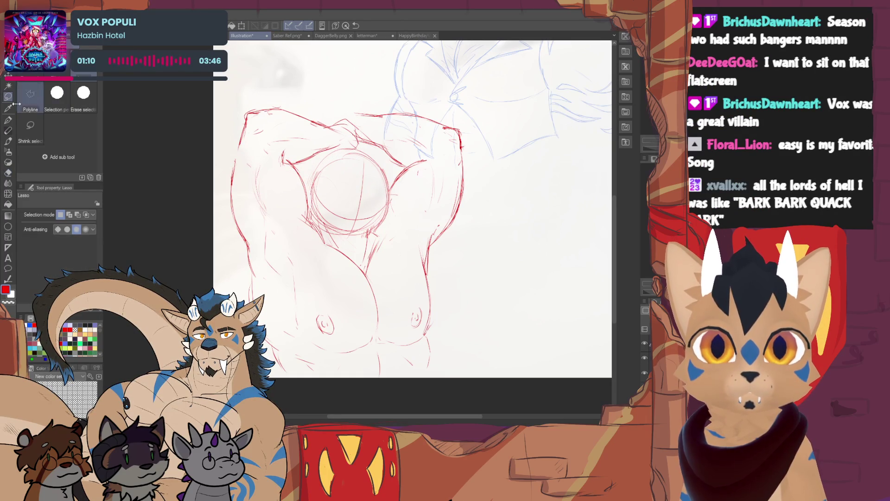
click(7, 132)
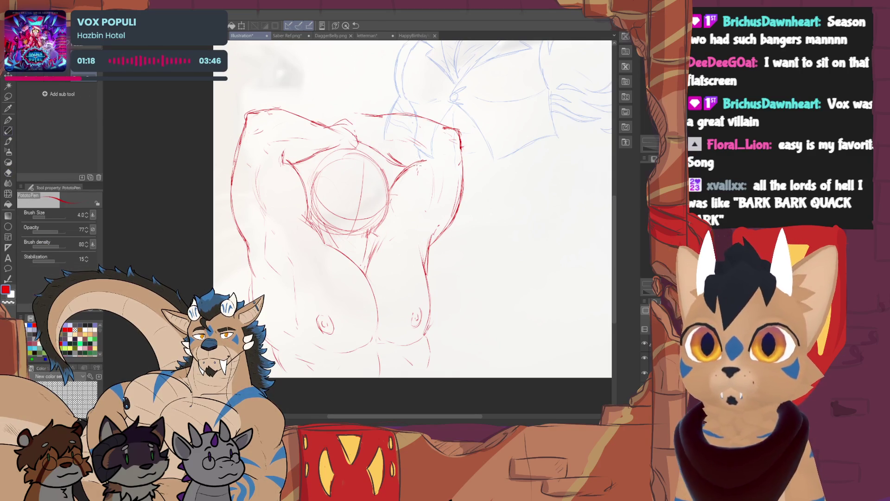
Step: Erase and redraw the right shoulder's top line and outer edge in red
drag(419, 156, 403, 169)
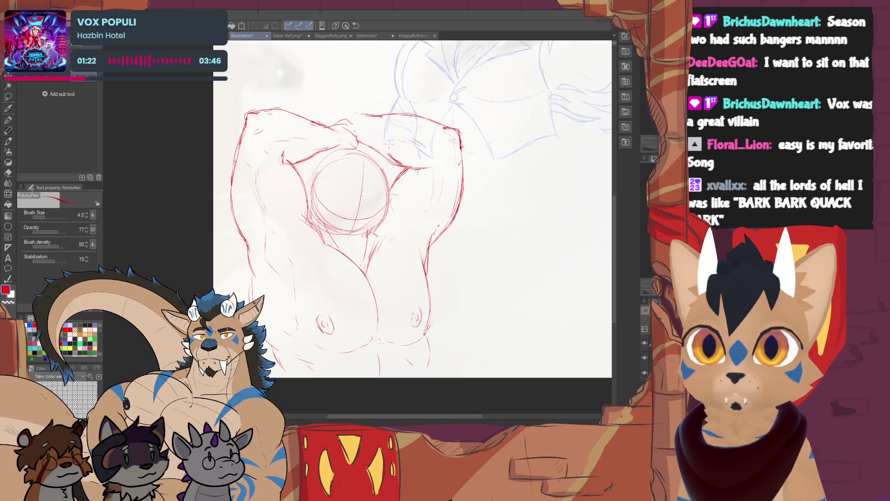
mouse_move(373, 114)
mouse_down()
mouse_move(452, 128)
mouse_move(464, 160)
mouse_move(466, 139)
mouse_move(384, 111)
mouse_up()
mouse_move(392, 111)
mouse_down()
mouse_move(430, 129)
mouse_move(402, 115)
mouse_up()
drag(453, 136, 380, 115)
key(e)
mouse_move(438, 126)
mouse_down()
mouse_move(397, 112)
mouse_move(457, 138)
mouse_up()
key(p)
drag(394, 122, 351, 113)
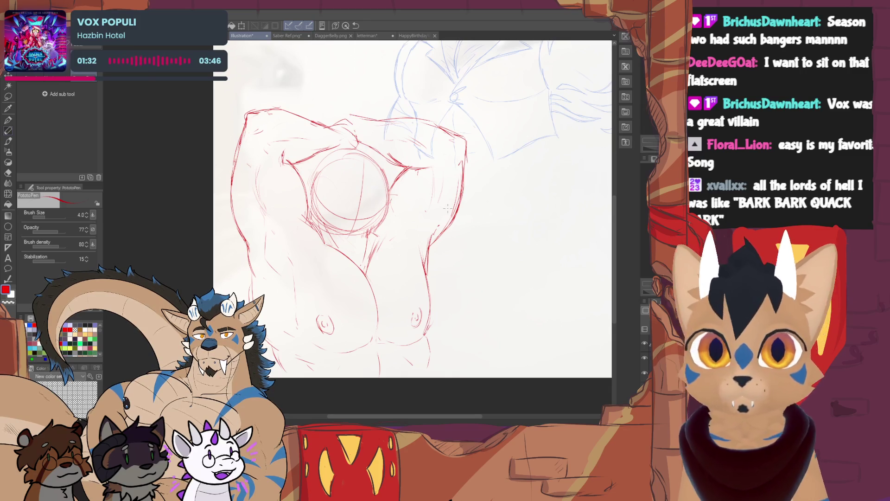
key(e)
drag(410, 172, 395, 194)
key(p)
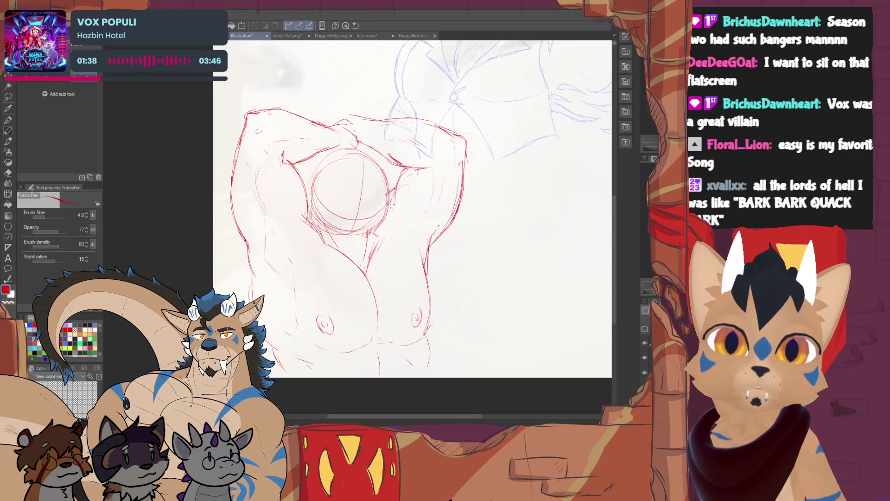
Step: Redraw the circle's left edge and add contours on the torso's left side and chest
key(e)
drag(310, 223, 323, 240)
key(p)
drag(310, 206, 325, 251)
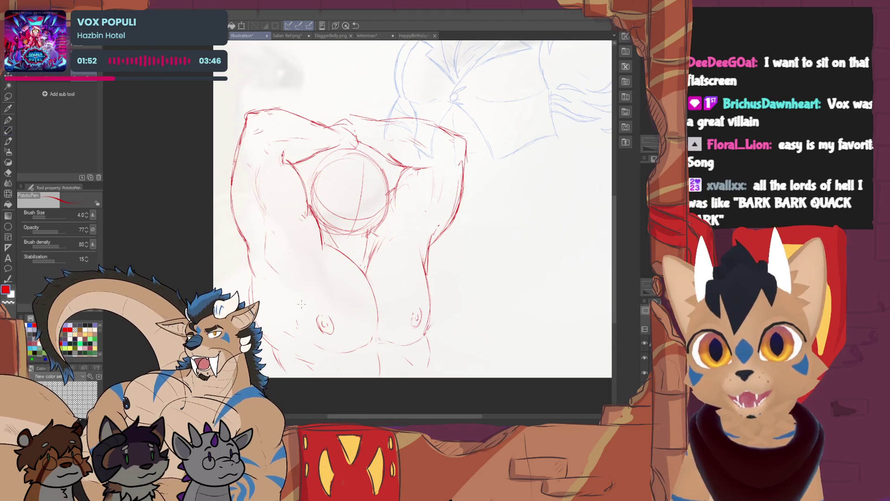
drag(290, 272, 298, 321)
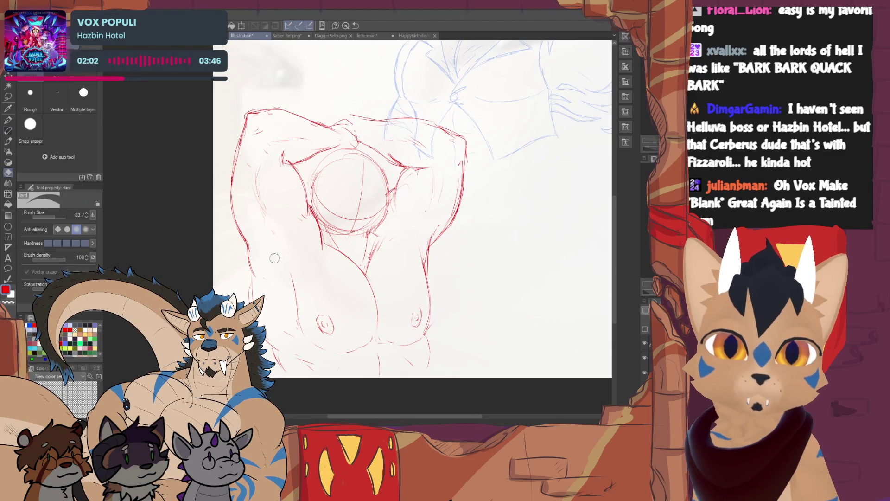
drag(273, 237, 275, 255)
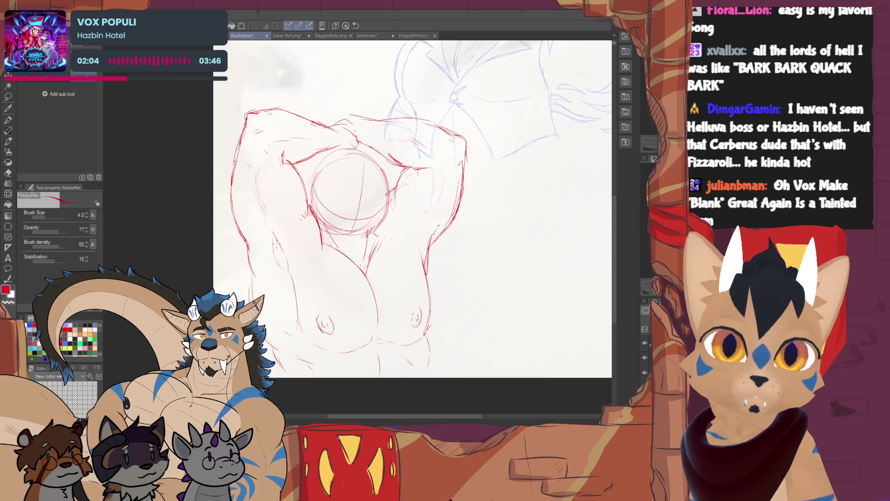
Step: Add arcs along the circle's upper-left edge and shoulder top, plus strokes down the right chest and torso edge
drag(413, 209, 350, 216)
drag(253, 201, 296, 170)
drag(293, 130, 262, 133)
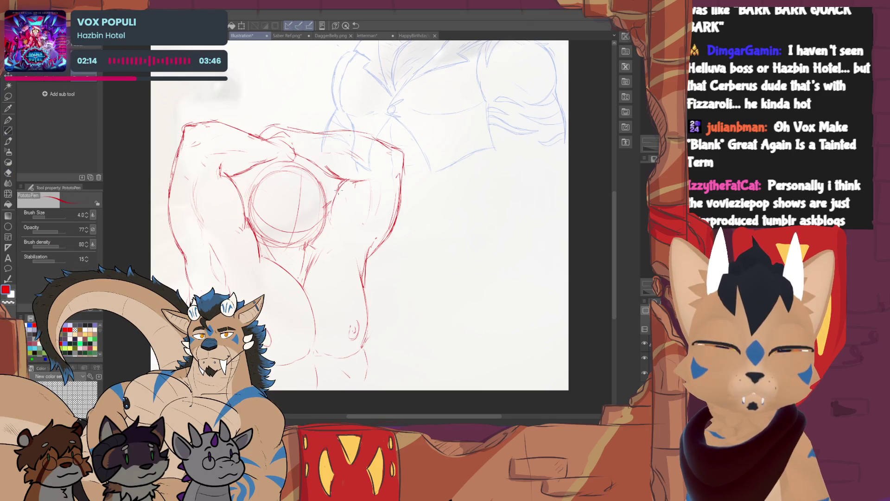
drag(347, 181, 330, 217)
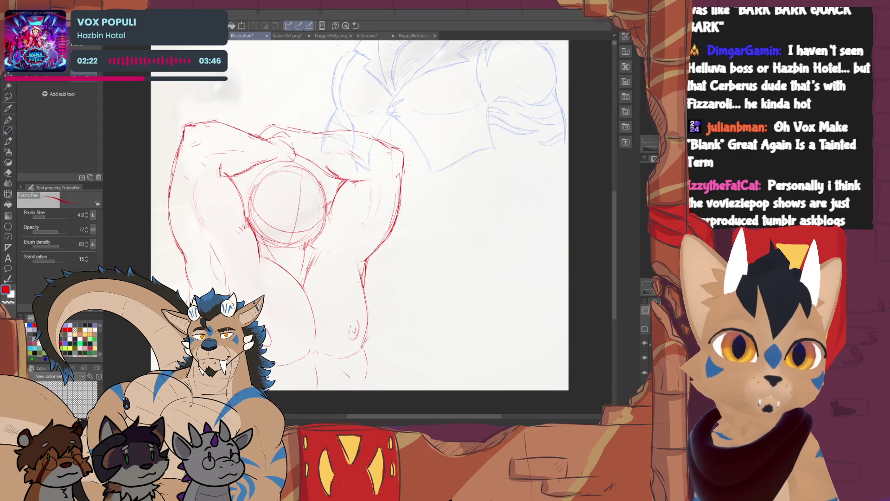
drag(365, 263, 361, 284)
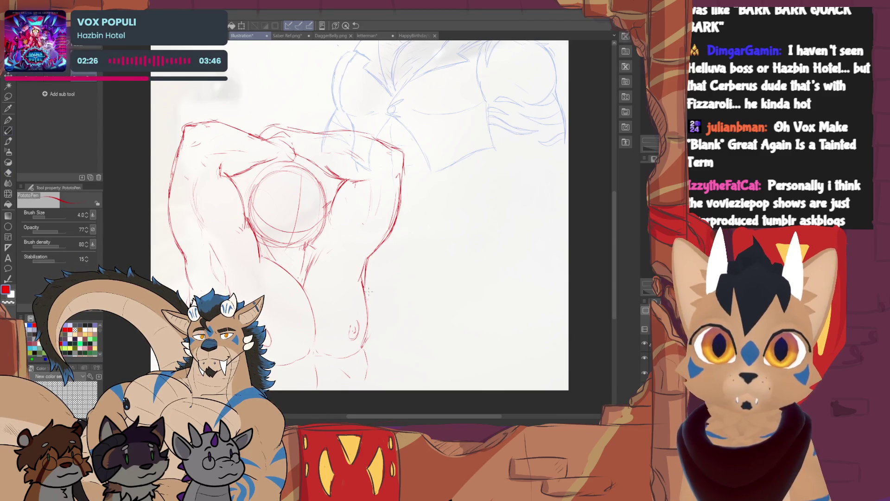
drag(366, 302, 365, 355)
Step: Extend the torso's lower-right edge further down with a red stroke
scroll(360, 216, down, 3)
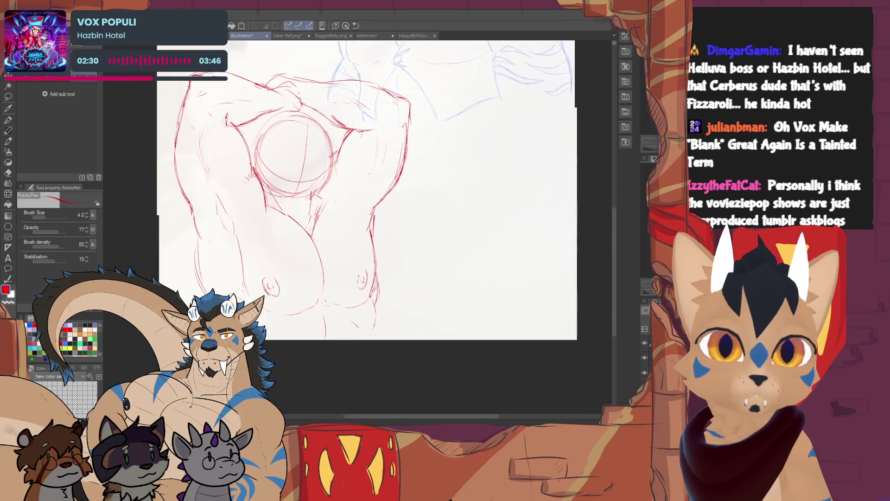
key(e)
key(p)
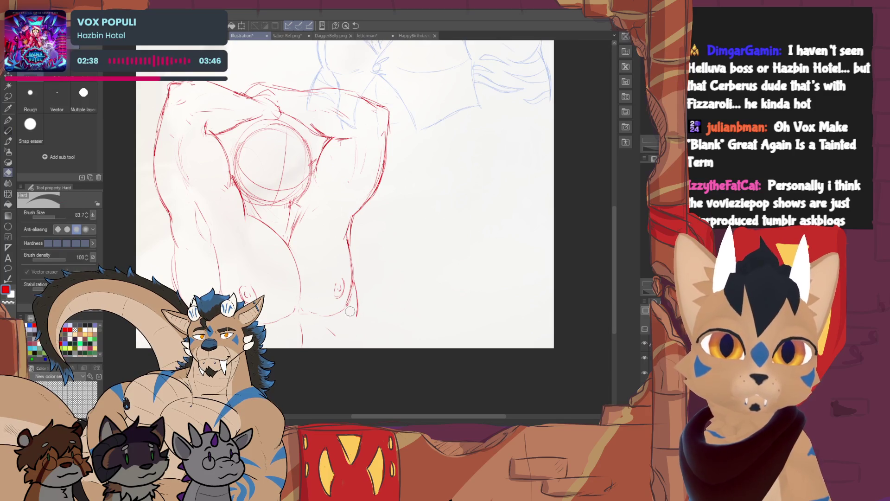
drag(356, 313, 356, 344)
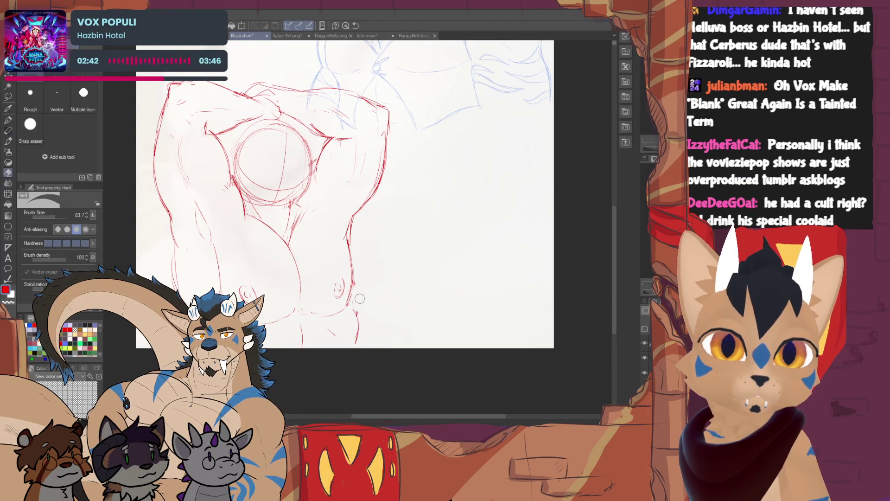
key(e)
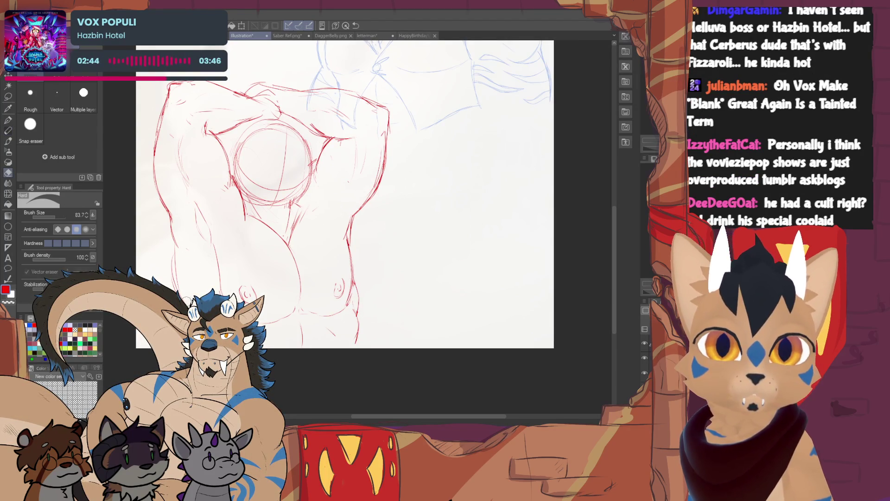
key(p)
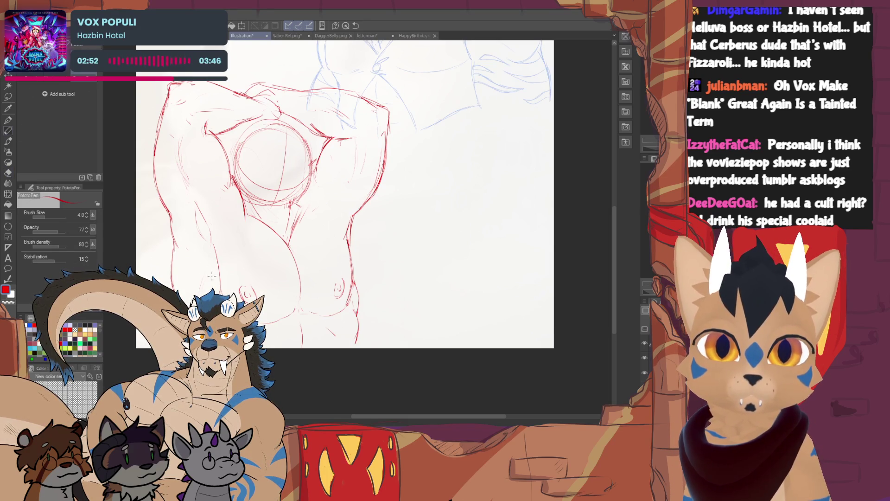
key(e)
key(p)
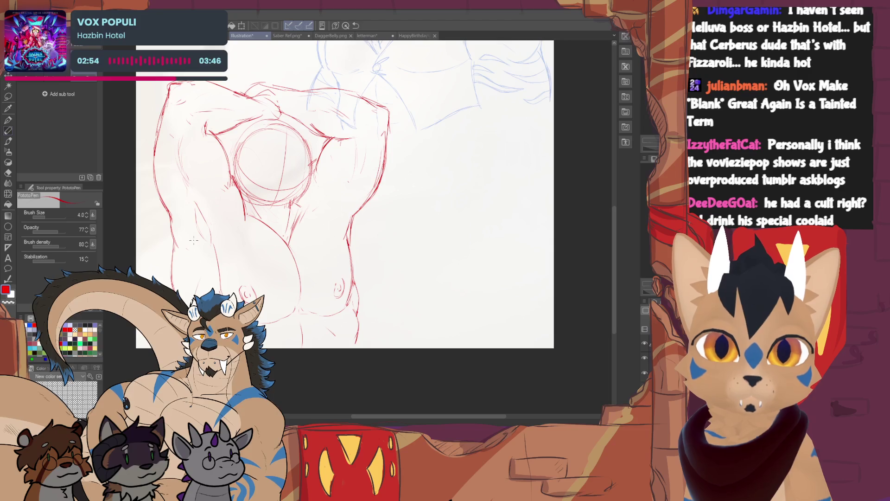
key(e)
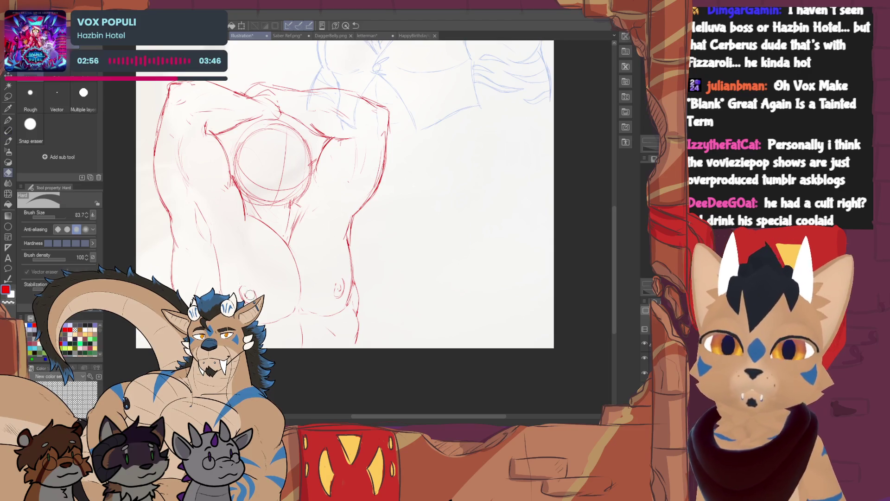
key(p)
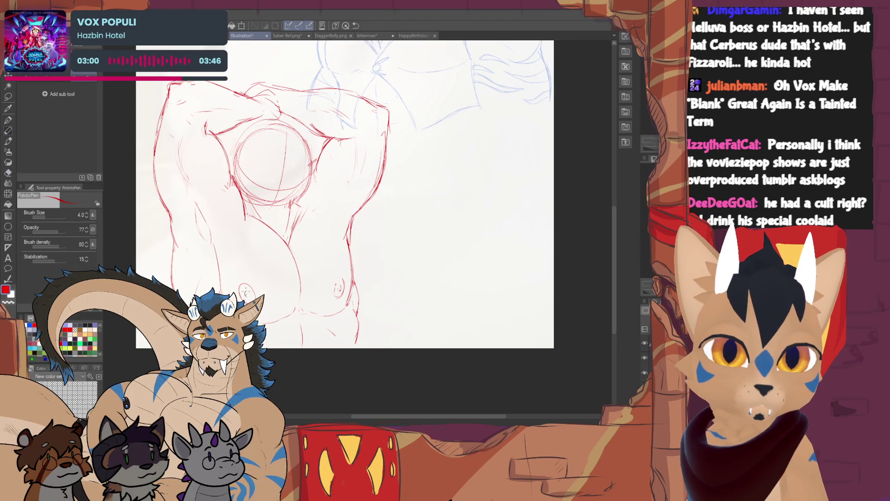
Step: Erase the small navel mark and a short stroke on the left torso
key(e)
mouse_move(335, 278)
mouse_down()
mouse_move(342, 293)
mouse_move(340, 279)
mouse_up()
key(p)
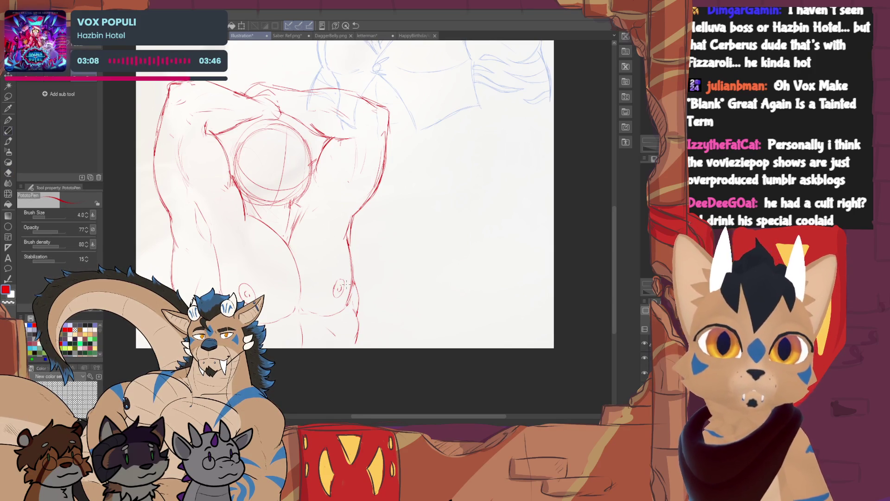
key(e)
drag(299, 214, 289, 248)
key(p)
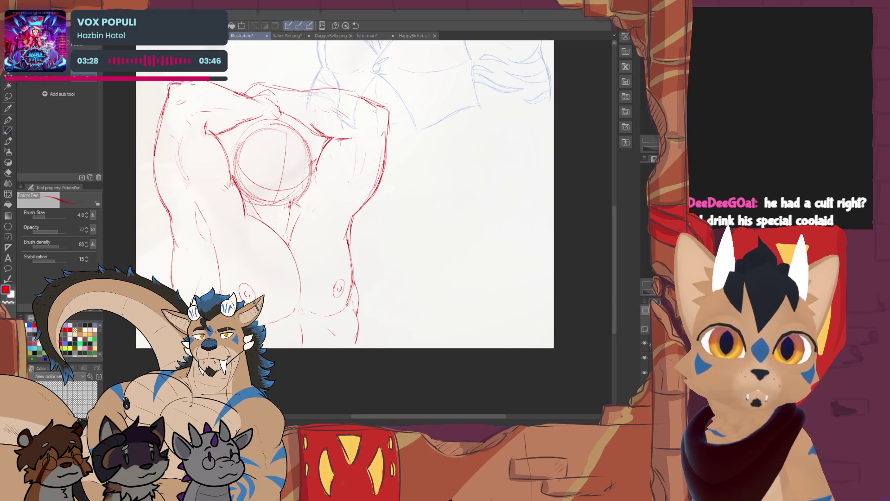
scroll(375, 214, up, 2)
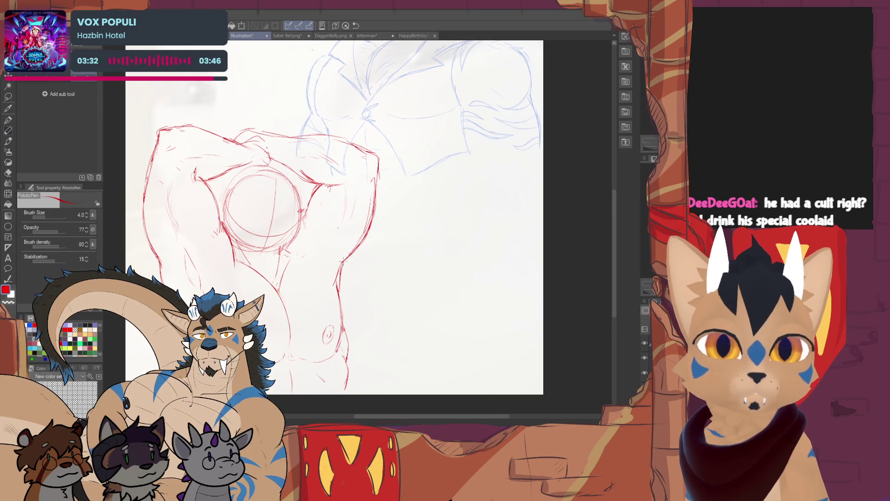
Step: Redraw and refine the right torso contour in red
mouse_move(374, 183)
mouse_down()
mouse_move(368, 230)
mouse_move(347, 261)
mouse_up()
mouse_move(370, 220)
mouse_down()
mouse_move(341, 263)
mouse_move(355, 264)
mouse_move(367, 226)
mouse_move(342, 264)
mouse_move(358, 247)
mouse_up()
key(e)
key(p)
mouse_move(376, 185)
mouse_down()
mouse_move(364, 235)
mouse_move(352, 246)
mouse_up()
key(e)
drag(371, 204, 357, 246)
key(p)
mouse_move(375, 188)
mouse_down()
mouse_move(364, 237)
mouse_move(344, 260)
mouse_up()
drag(366, 234, 341, 284)
key(e)
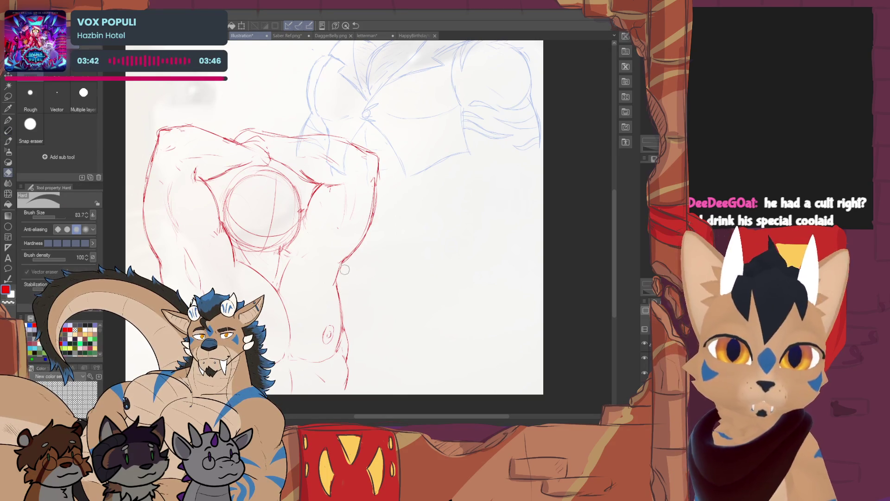
key(p)
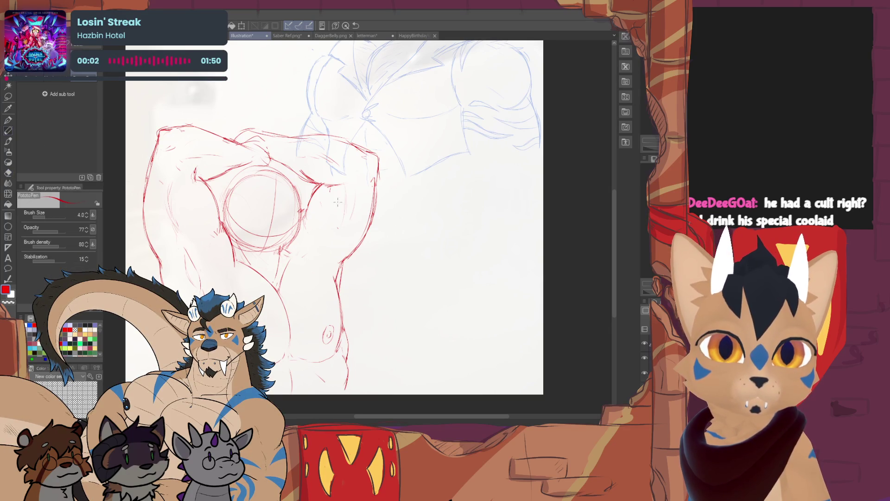
Step: Reposition the canvas view and switch the drawing colour from red to blue
mouse_move(325, 218)
mouse_down()
mouse_move(326, 231)
mouse_move(306, 224)
mouse_up()
drag(565, 233, 569, 249)
drag(405, 169, 402, 195)
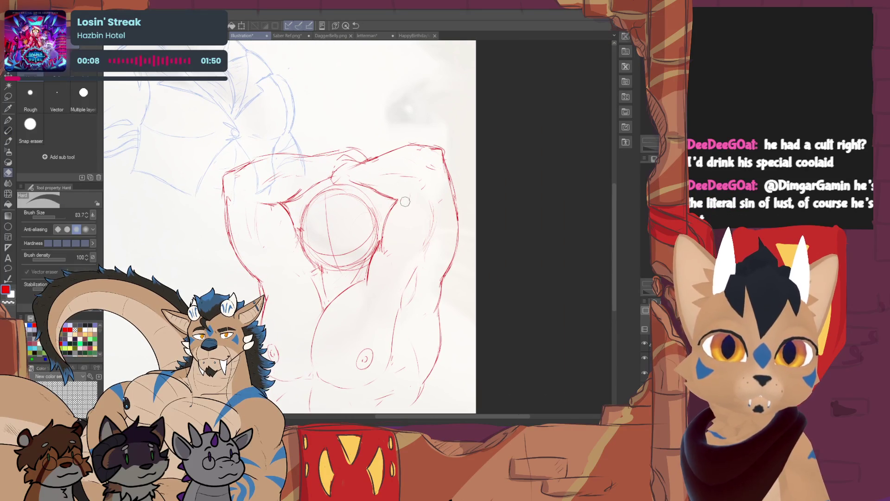
drag(403, 195, 377, 193)
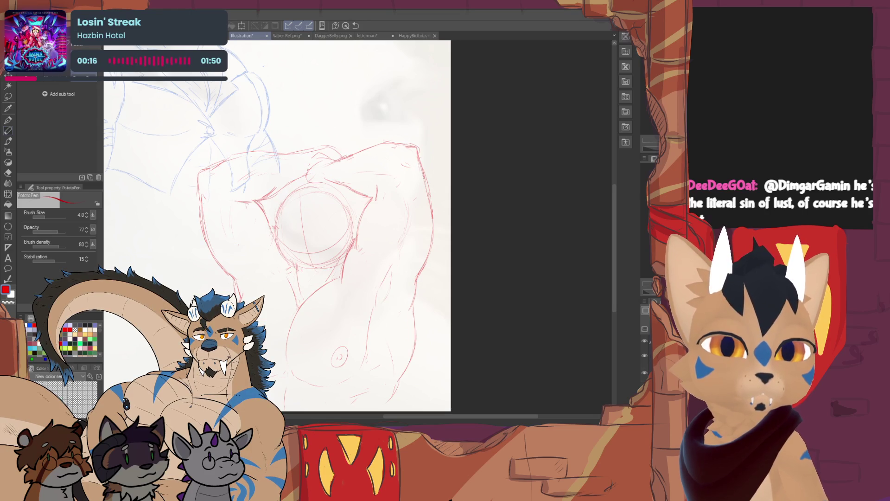
key(x)
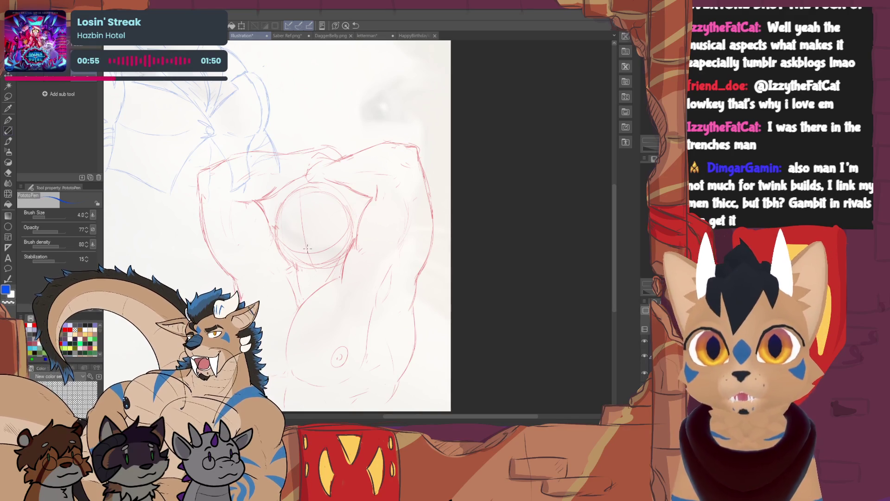
Step: Undo a blue stroke along the circle's left edge and draw a blue centre line in the head circle
drag(288, 198, 273, 239)
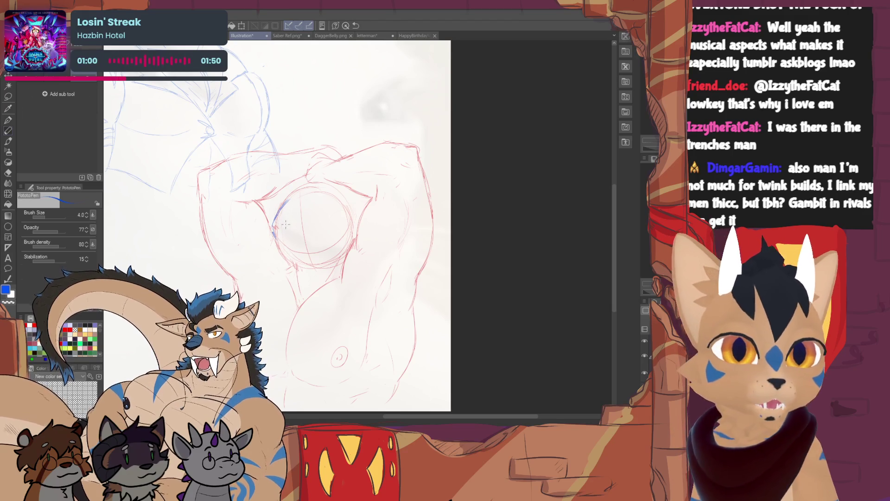
key(ctrl+z)
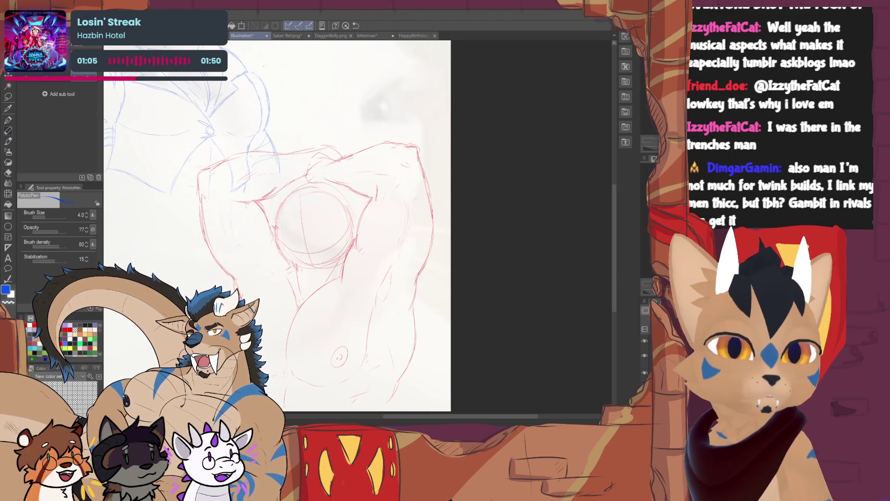
key(e)
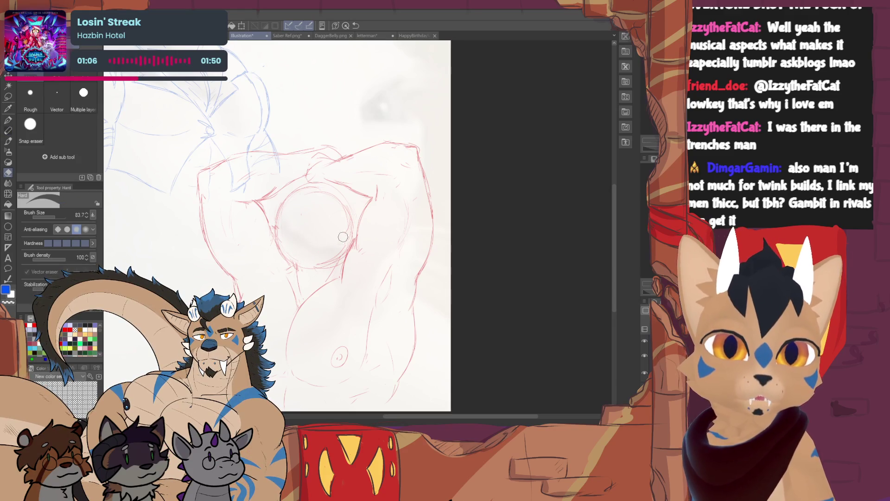
key(p)
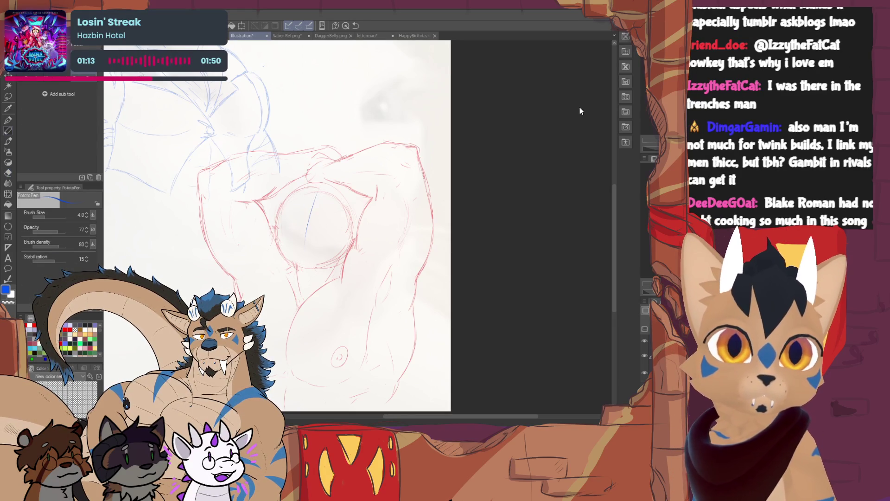
mouse_move(312, 207)
mouse_down()
mouse_move(304, 254)
mouse_move(325, 251)
mouse_up()
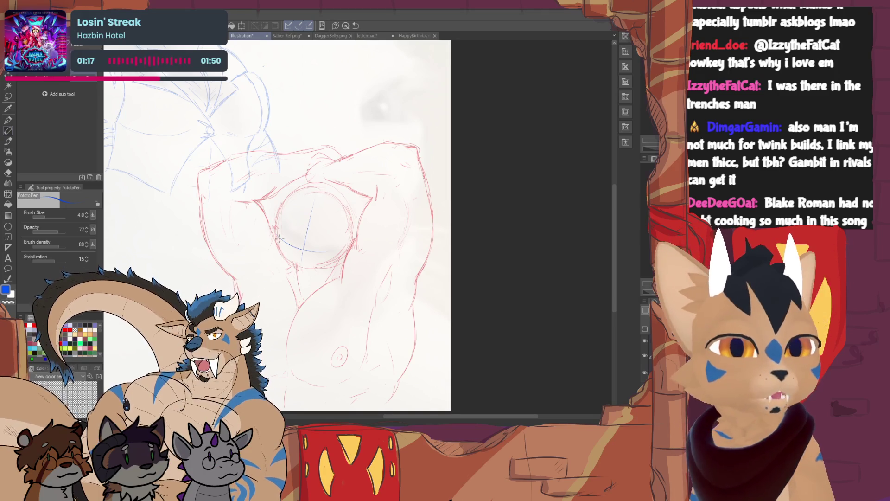
Step: Remove the curve under the centre line and add a short stroke at the circle's left side
drag(279, 239, 325, 251)
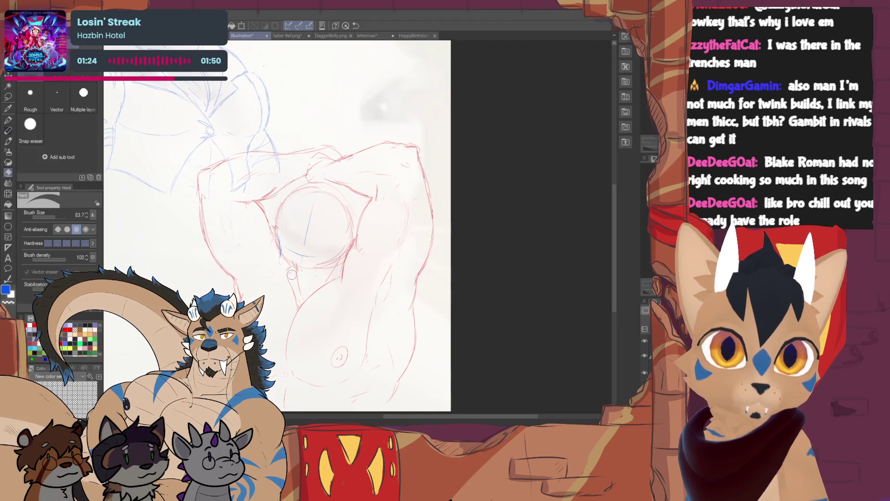
drag(282, 252, 283, 267)
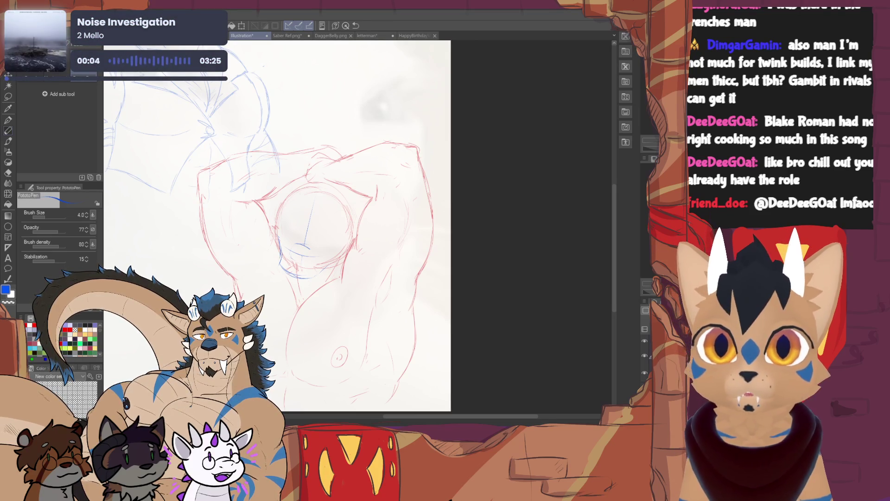
key(e)
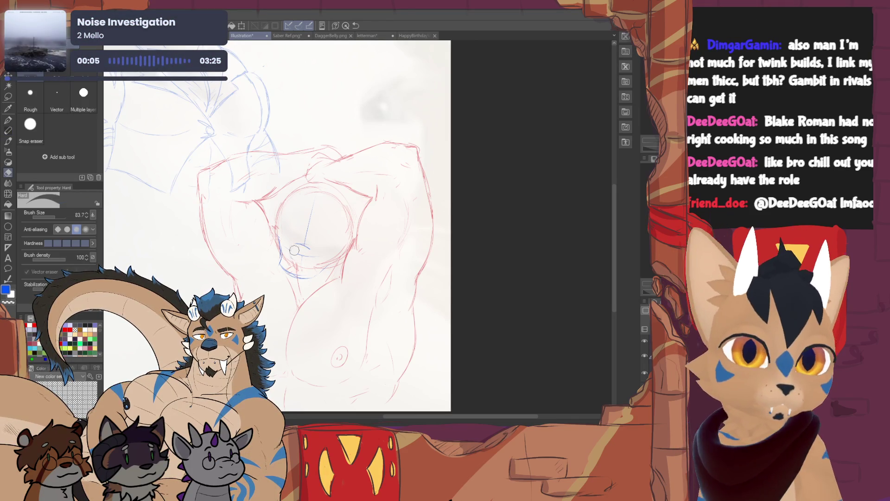
key(p)
Step: Sketch the blue chin lines, undo stray chin strokes, and draw a new curved muzzle stroke
mouse_move(315, 243)
mouse_down()
mouse_move(312, 261)
mouse_move(278, 251)
mouse_up()
key(e)
click(8, 131)
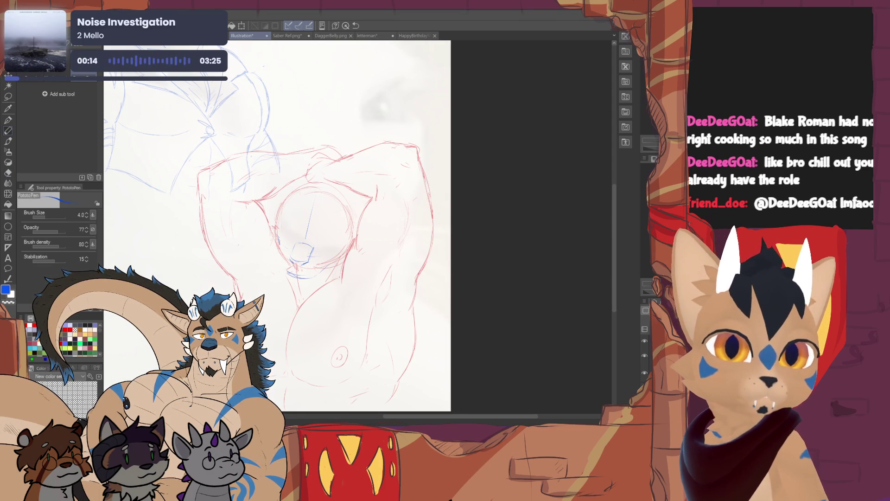
drag(279, 247, 278, 262)
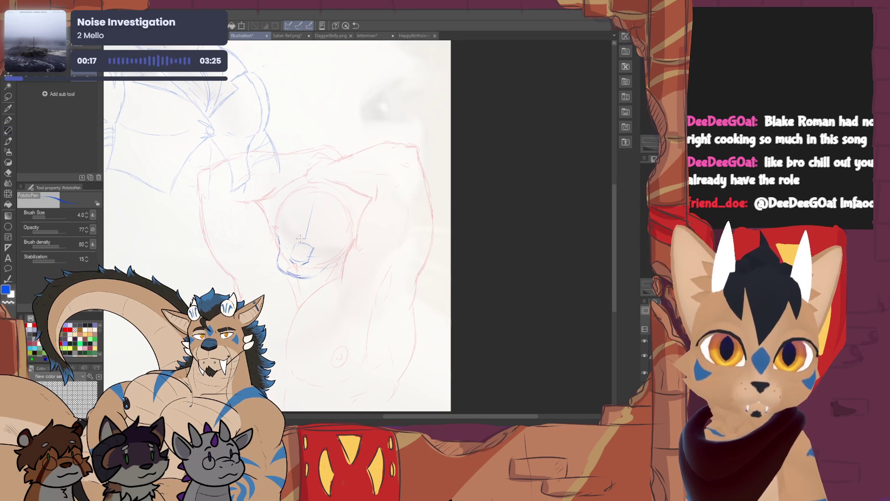
key(ctrl+z)
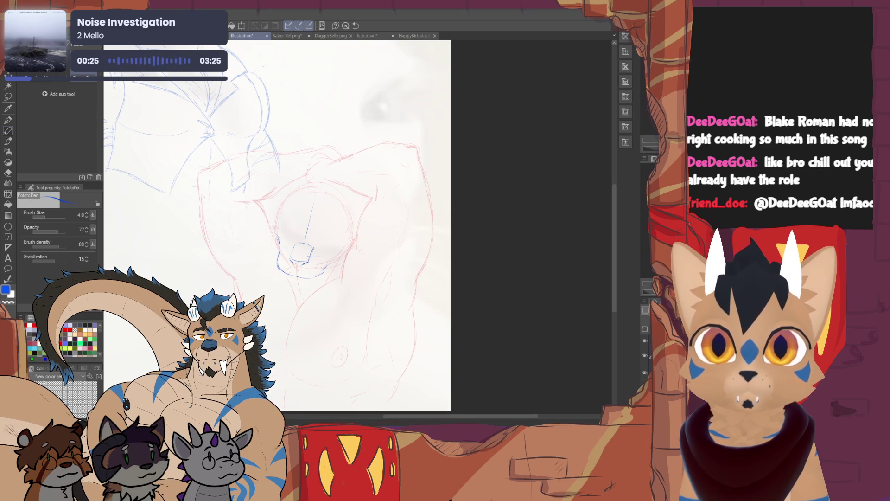
key(ctrl+z)
key(ctrl+z)
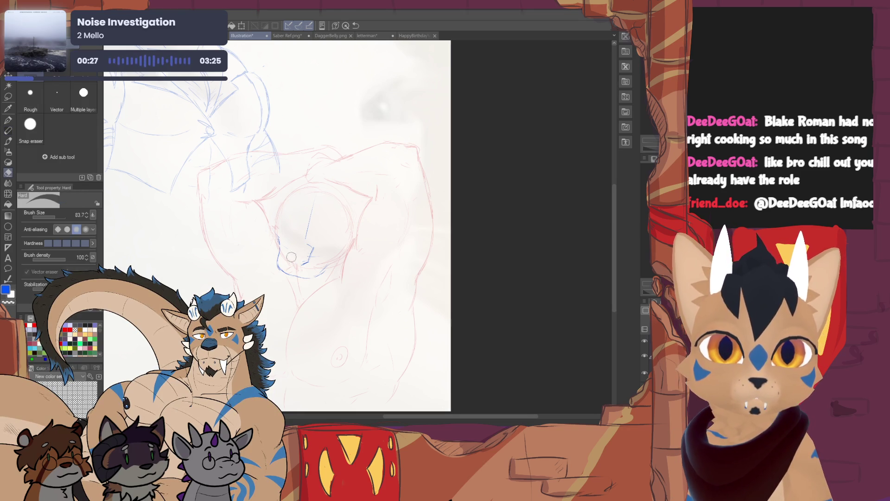
mouse_move(313, 241)
mouse_down()
mouse_move(300, 236)
mouse_move(292, 251)
mouse_move(309, 242)
mouse_move(310, 254)
mouse_up()
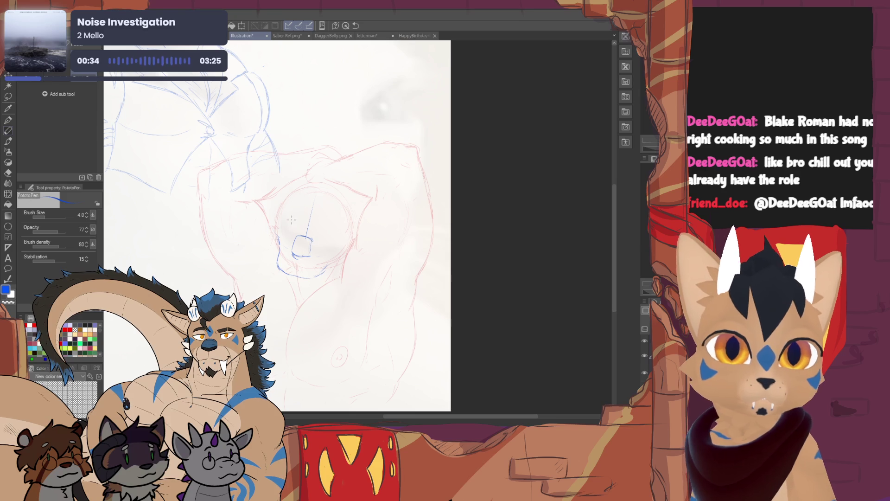
Step: Add small blue strokes on the face, upper face and near the chin
drag(328, 237, 322, 235)
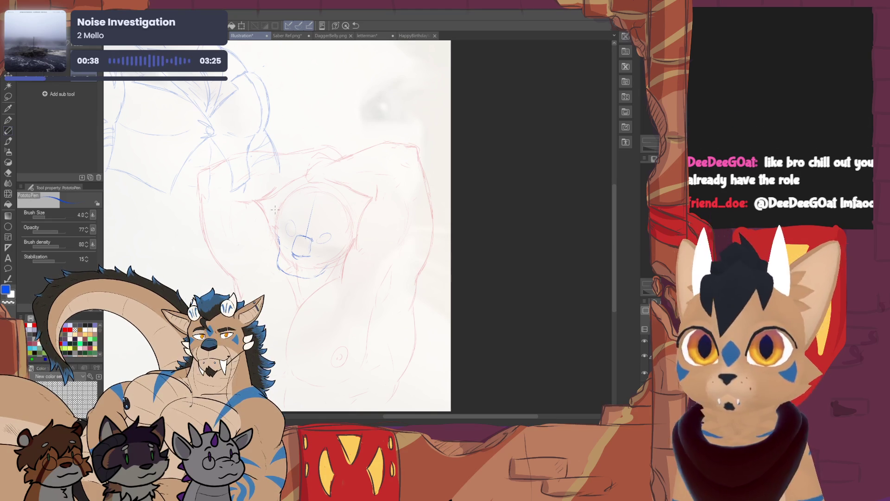
drag(280, 207, 268, 226)
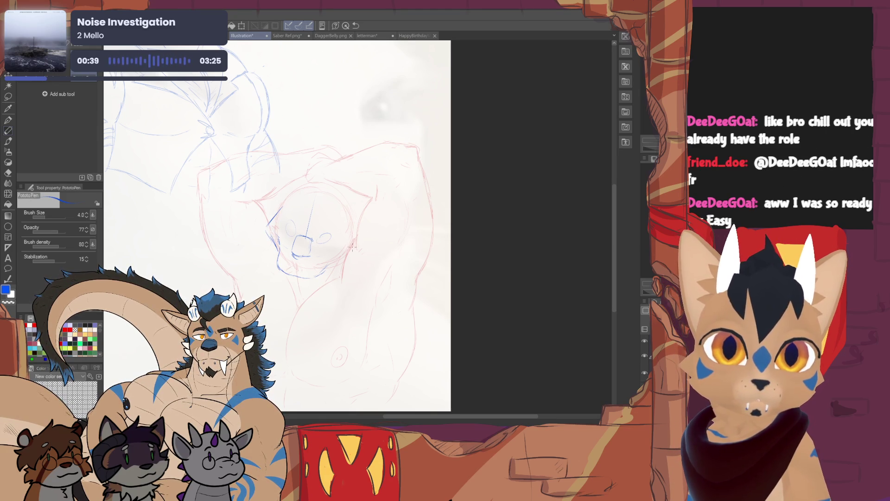
drag(351, 259, 332, 264)
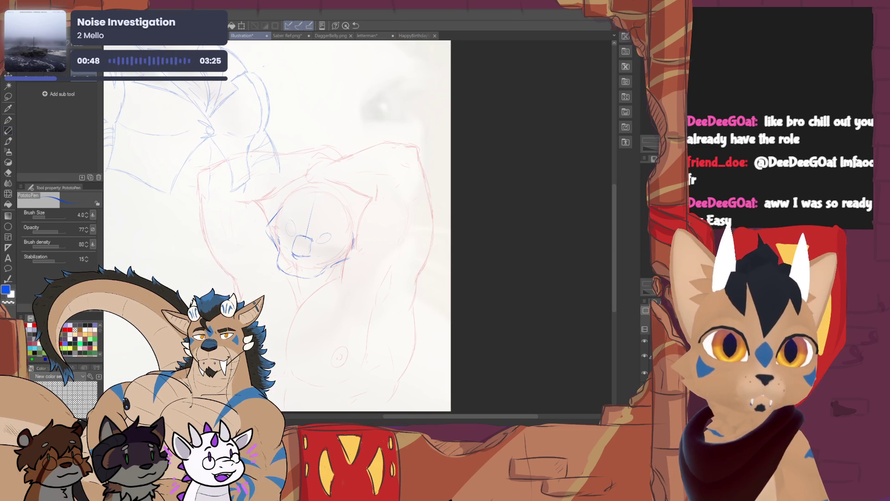
drag(280, 209, 283, 268)
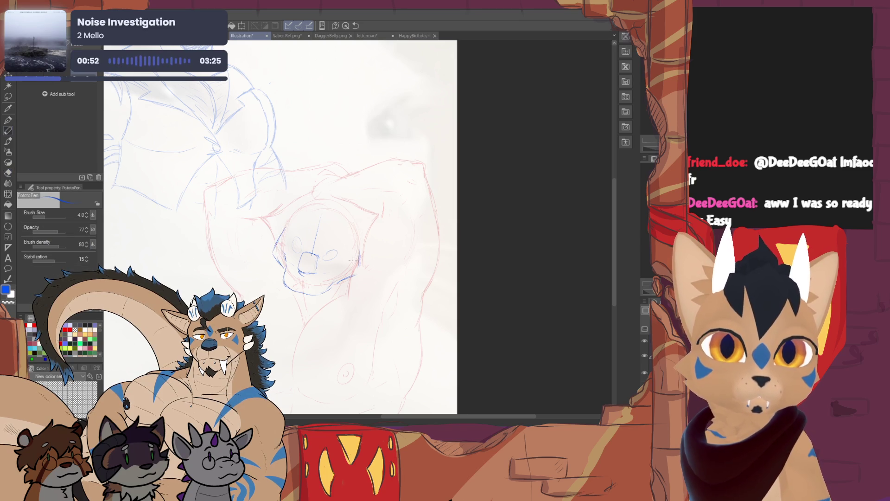
key(e)
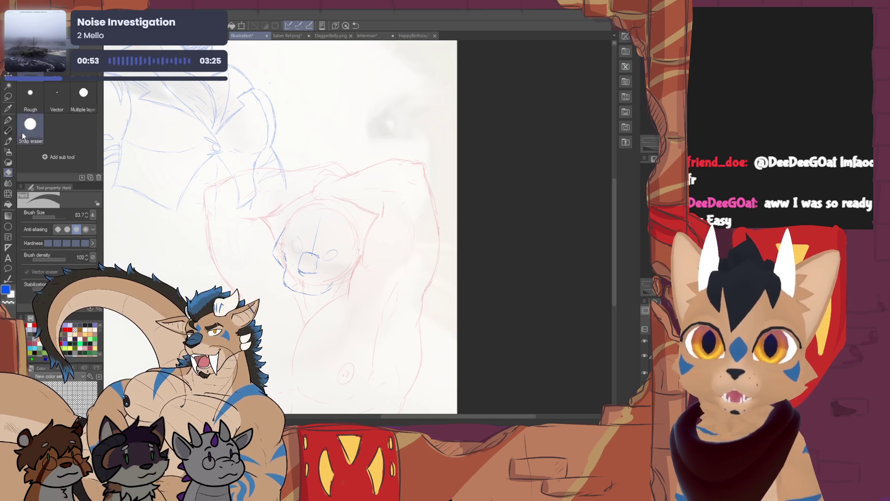
key(p)
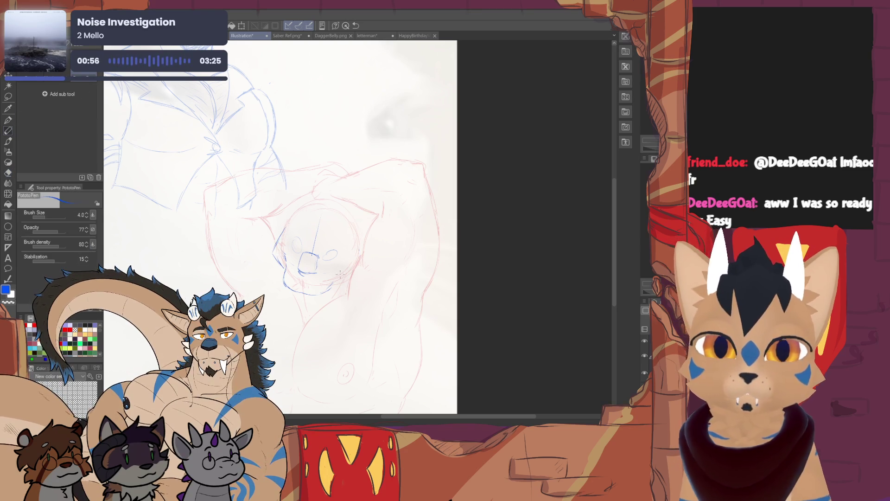
Step: Outline the right jaw, cheek and both head sides in blue, erasing stray chin lines
drag(347, 275, 330, 282)
drag(357, 243, 352, 261)
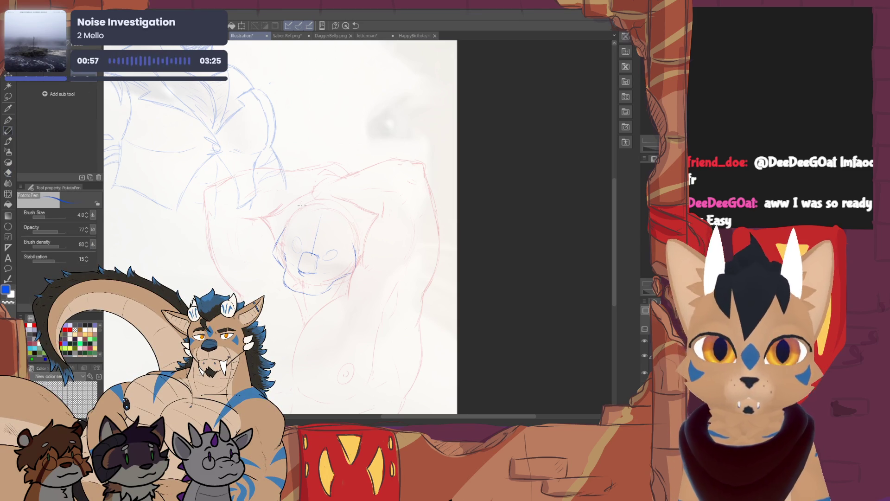
mouse_move(312, 203)
mouse_down()
mouse_move(299, 192)
mouse_move(289, 220)
mouse_up()
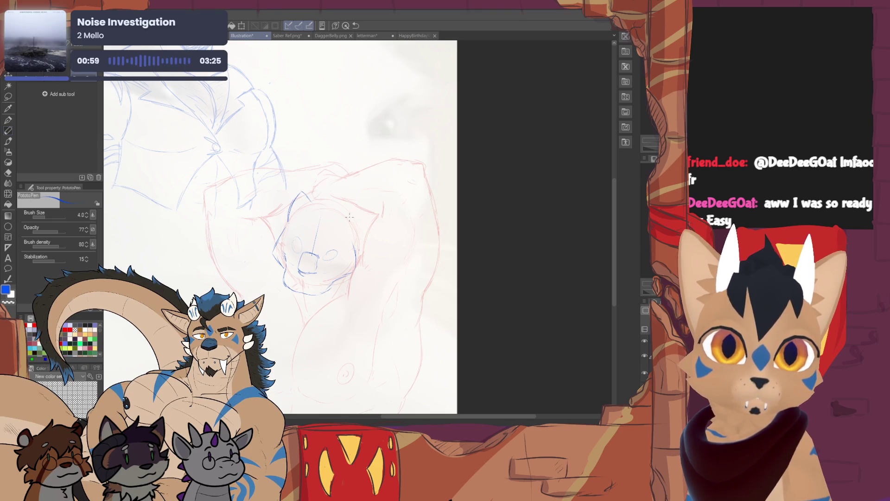
mouse_move(349, 209)
mouse_down()
mouse_move(361, 225)
mouse_move(357, 242)
mouse_up()
mouse_move(362, 213)
mouse_down()
mouse_move(354, 235)
mouse_move(337, 221)
mouse_move(361, 210)
mouse_up()
key(e)
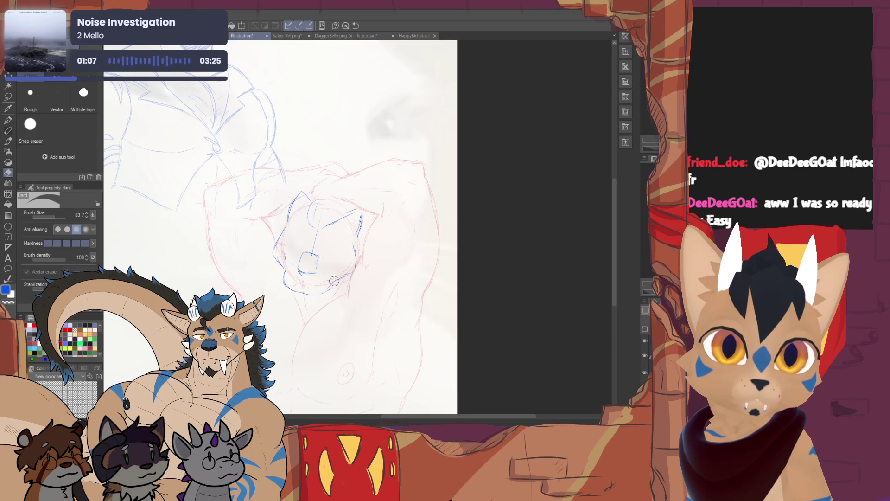
mouse_move(293, 281)
mouse_down()
mouse_move(306, 293)
mouse_move(297, 282)
mouse_move(312, 285)
mouse_move(300, 293)
mouse_move(320, 291)
mouse_up()
key(p)
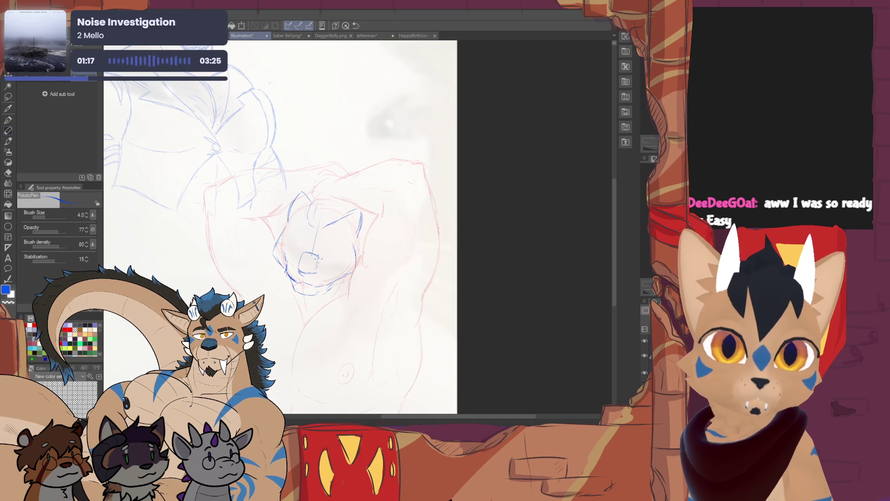
drag(297, 241, 290, 250)
key(ctrl+t)
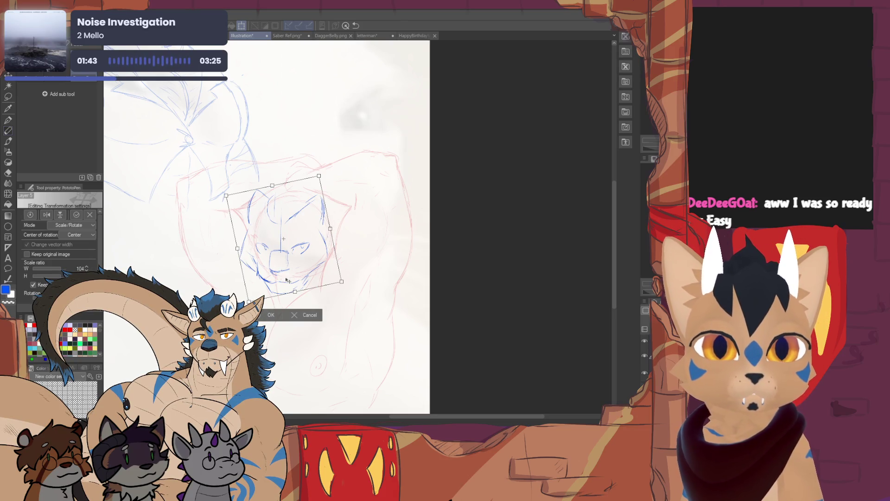
Step: Commit the enlarged, tilted face, then draw the face's left side and outline the right eye
key(Return)
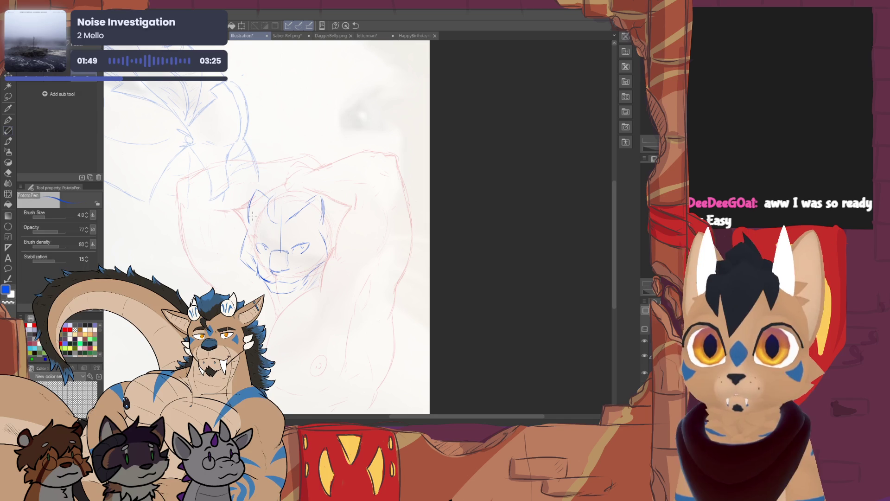
drag(248, 232, 246, 263)
drag(246, 232, 244, 263)
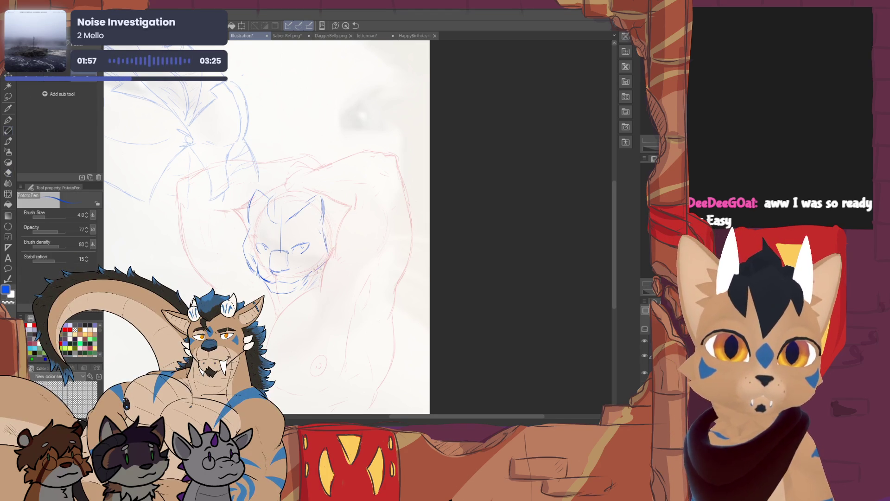
mouse_move(248, 232)
mouse_down()
mouse_move(242, 256)
mouse_move(252, 268)
mouse_up()
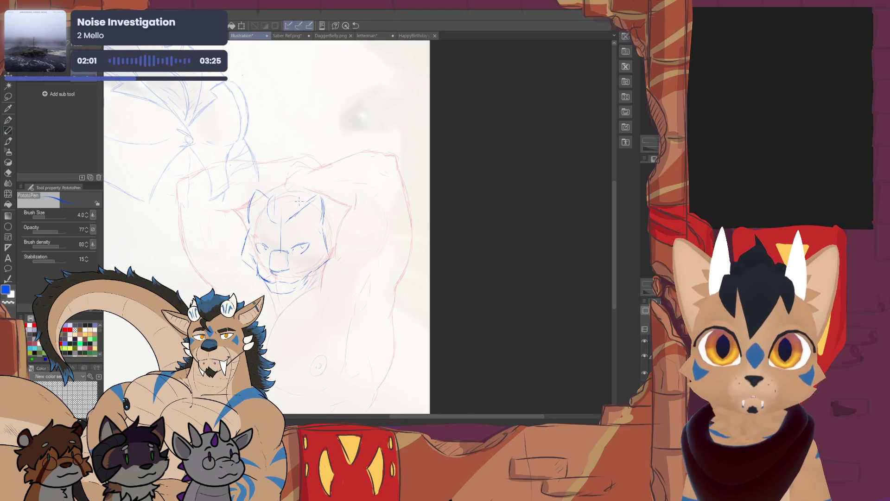
mouse_move(286, 235)
mouse_down()
mouse_move(289, 248)
mouse_move(314, 236)
mouse_up()
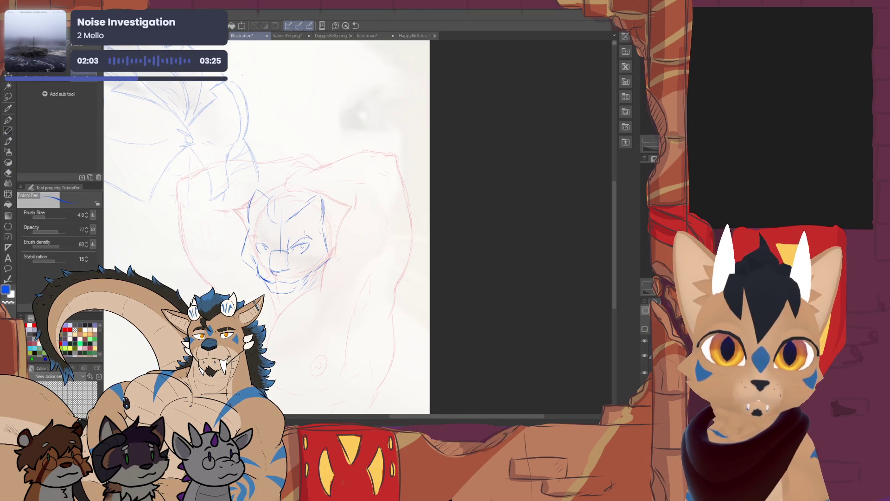
Step: Draw a brow line over the left eye, a mouth stroke, and touch up the face's right edge
mouse_move(250, 241)
mouse_down()
mouse_move(275, 237)
mouse_move(318, 256)
mouse_move(316, 293)
mouse_move(305, 278)
mouse_up()
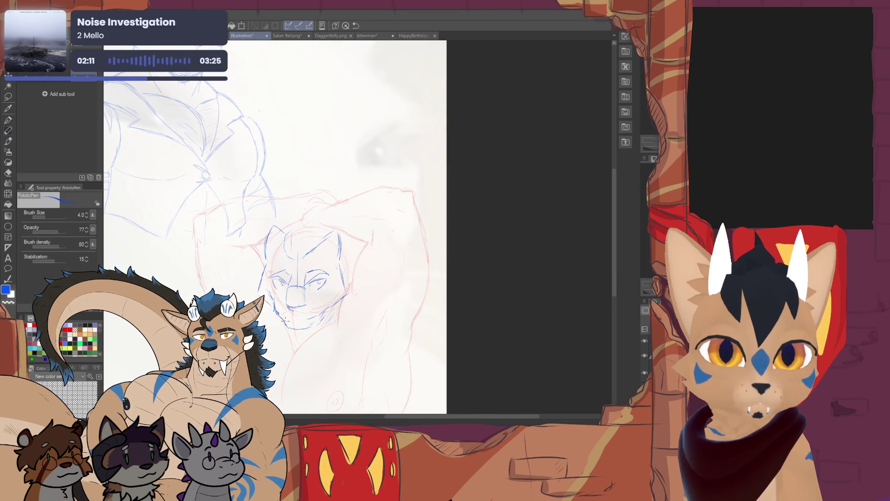
drag(291, 321, 298, 319)
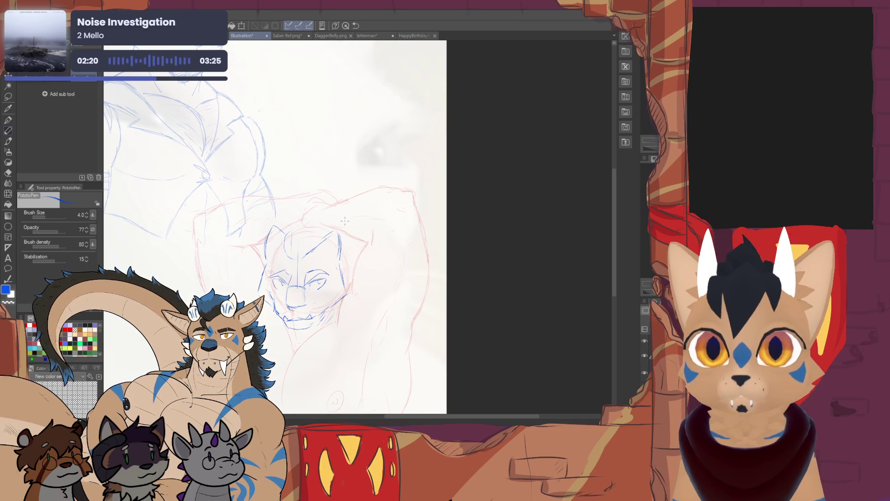
mouse_move(269, 283)
mouse_down()
mouse_move(299, 304)
mouse_move(294, 319)
mouse_move(304, 324)
mouse_up()
mouse_move(378, 296)
mouse_down()
mouse_move(378, 320)
mouse_move(378, 304)
mouse_move(369, 324)
mouse_up()
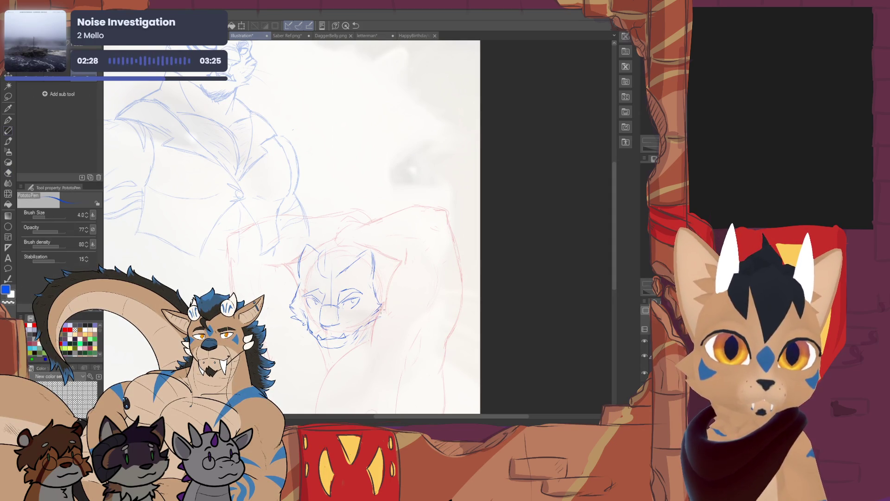
Step: Pan down the sketch and zoom out to see more of the figure
drag(370, 413, 356, 385)
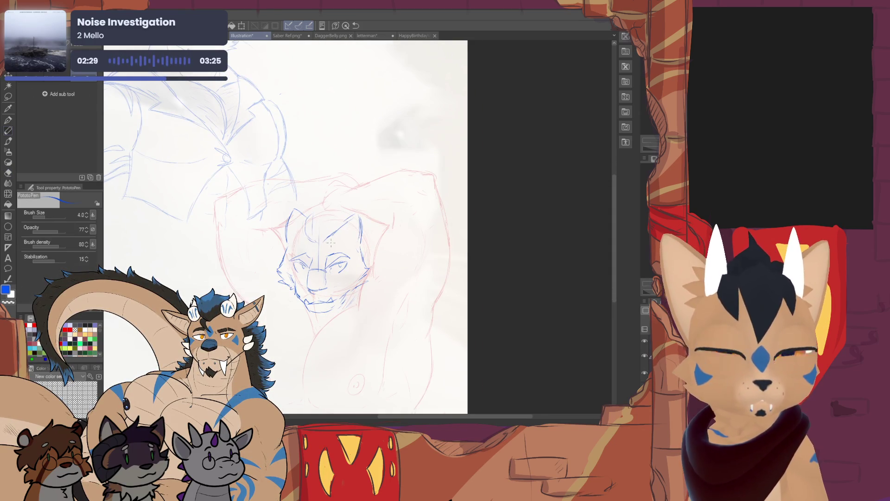
mouse_move(339, 244)
mouse_down()
mouse_move(340, 255)
mouse_move(359, 260)
mouse_move(298, 254)
mouse_up()
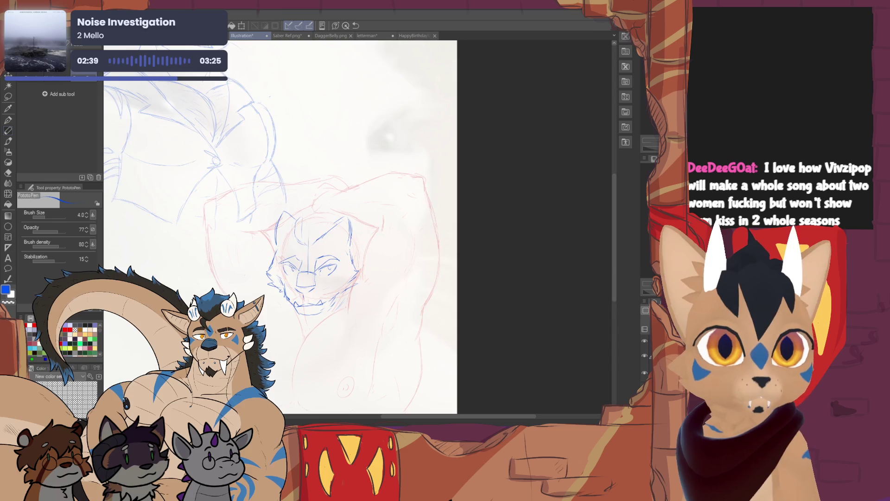
key(ctrl+minus)
key(ctrl+plus)
key(ctrl+plus)
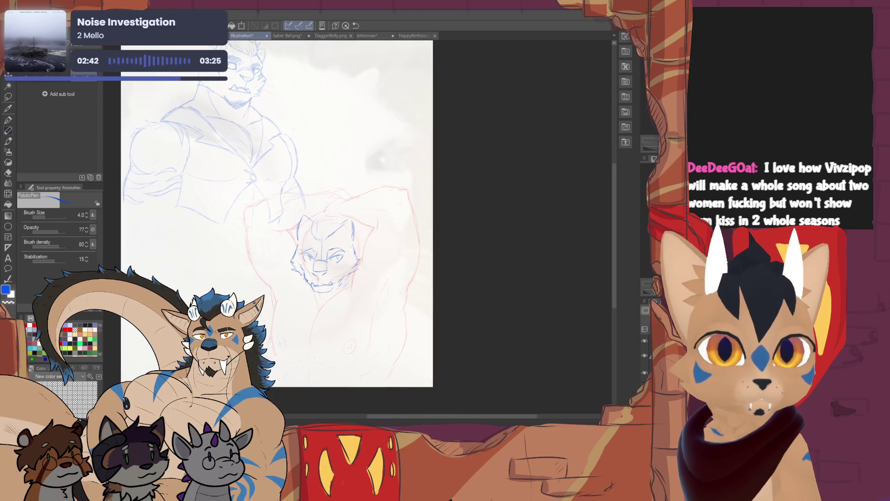
Step: Rotate the face sketch slightly with Ctrl+T and confirm
key(ctrl+t)
drag(352, 239, 348, 238)
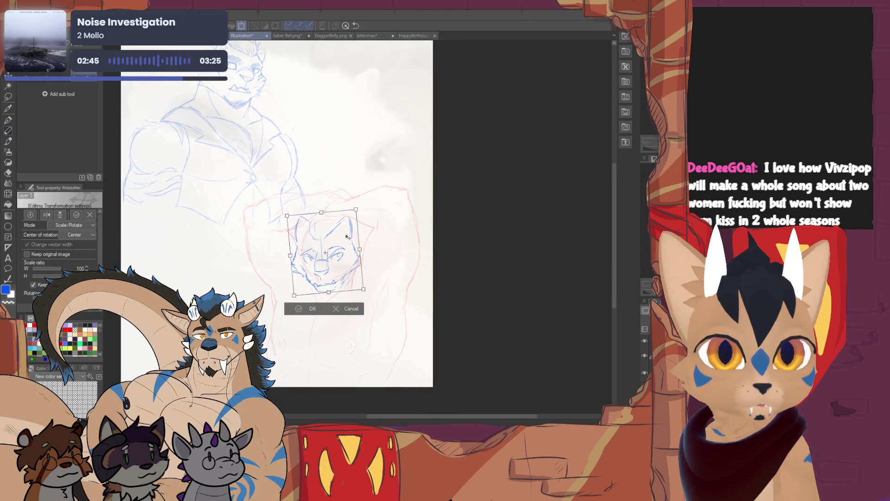
click(308, 309)
Step: Draw hair and forehead lines and lines down the right side of the face
drag(322, 213, 319, 229)
drag(322, 221, 328, 238)
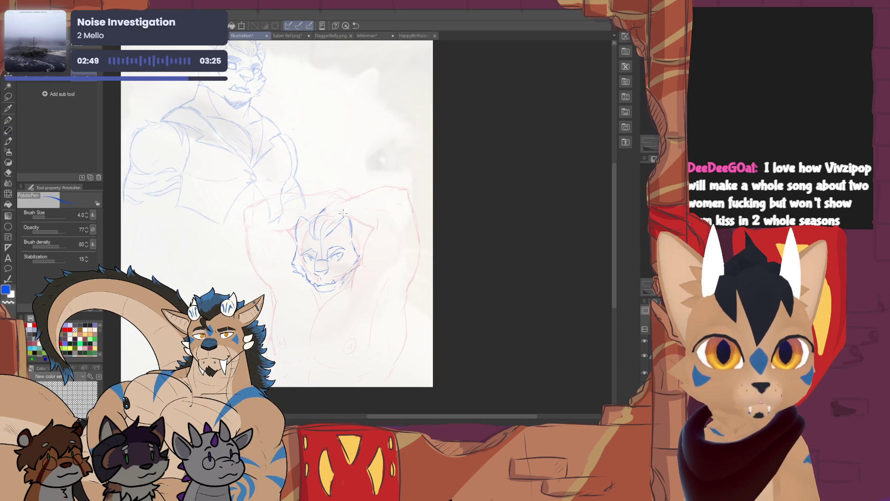
key(e)
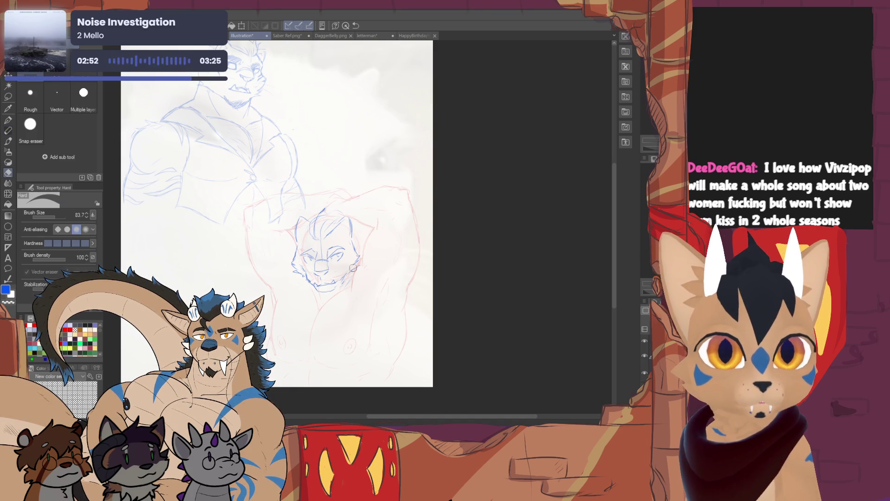
key(p)
mouse_move(352, 240)
mouse_down()
mouse_move(361, 257)
mouse_move(353, 271)
mouse_up()
key(e)
mouse_move(299, 273)
mouse_down()
mouse_move(292, 261)
mouse_move(294, 273)
mouse_up()
key(p)
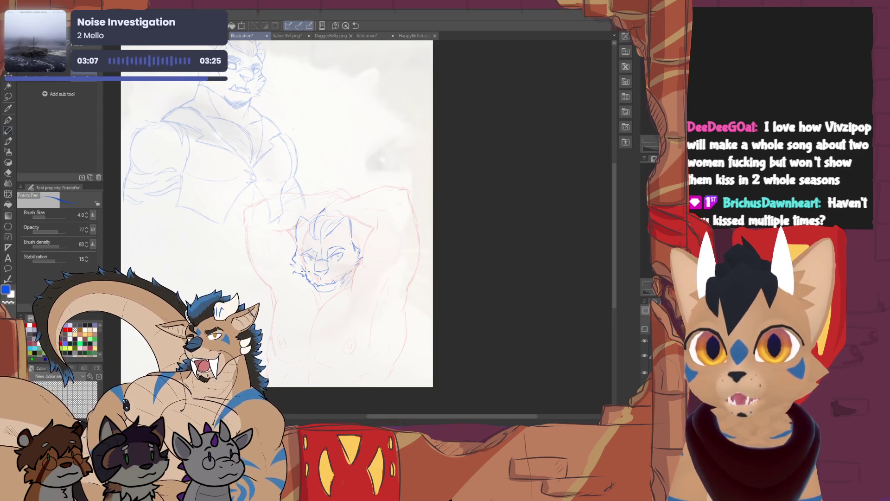
Step: Rework the cheek lines on the left side of the face with the sketching pen
drag(292, 262, 297, 252)
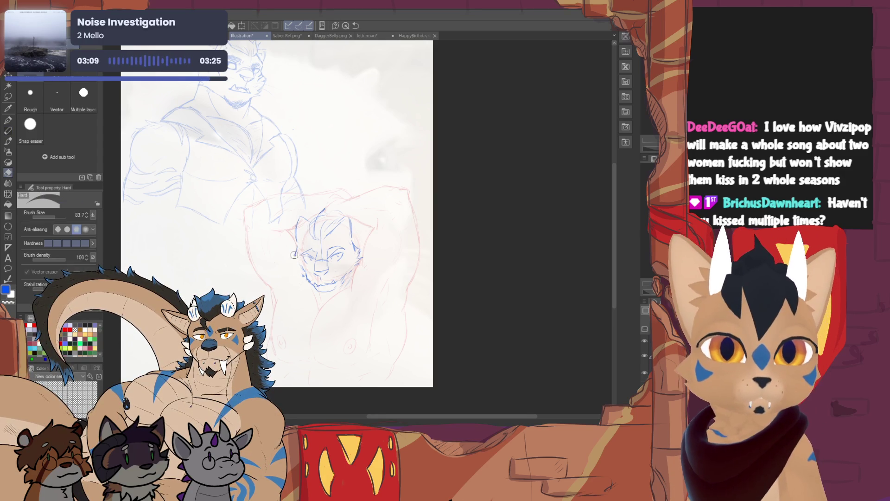
click(7, 133)
drag(292, 258, 301, 279)
key(e)
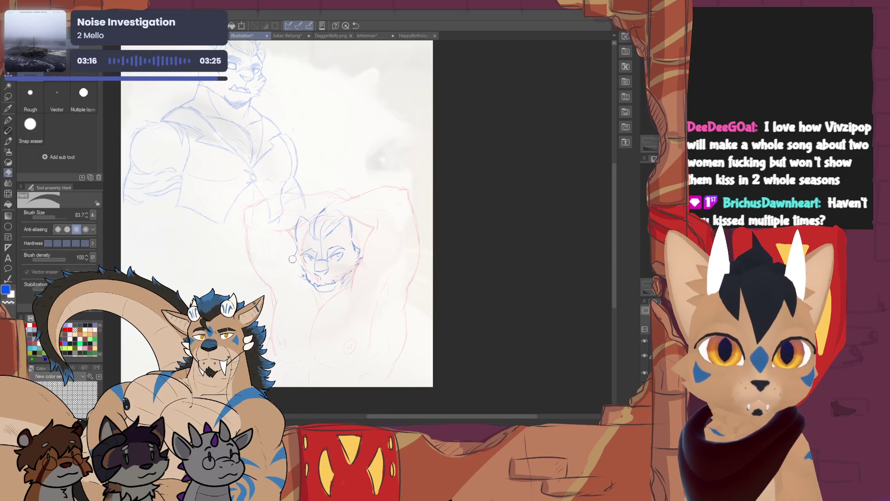
key(p)
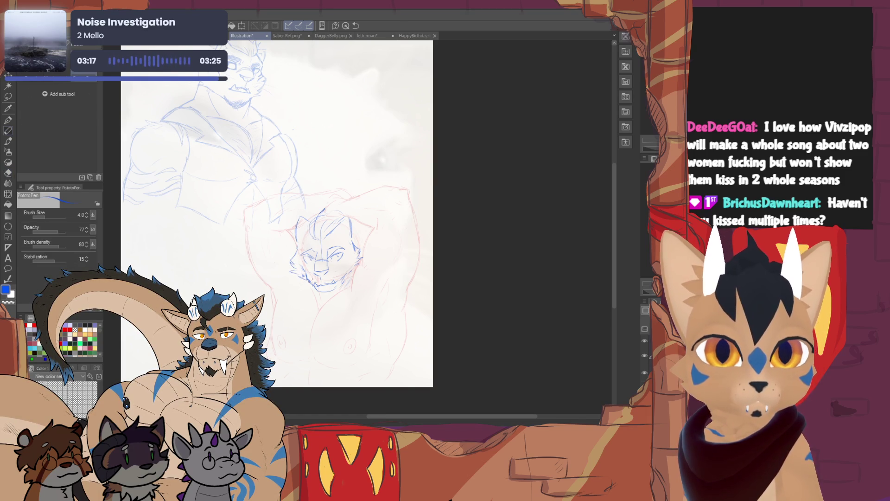
Step: Redraw the chin and jaw line and add strokes to the hair's right side
mouse_move(318, 291)
mouse_down()
mouse_move(339, 289)
mouse_move(347, 277)
mouse_move(339, 288)
mouse_up()
key(e)
key(p)
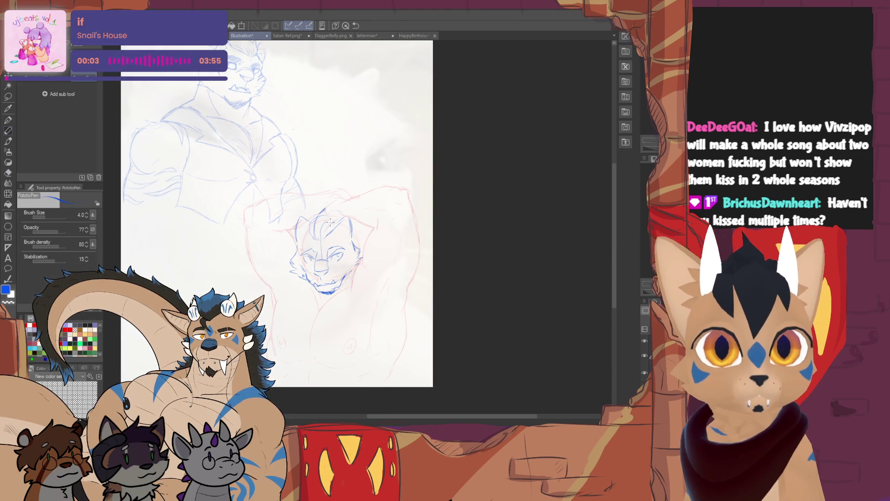
drag(317, 242, 318, 235)
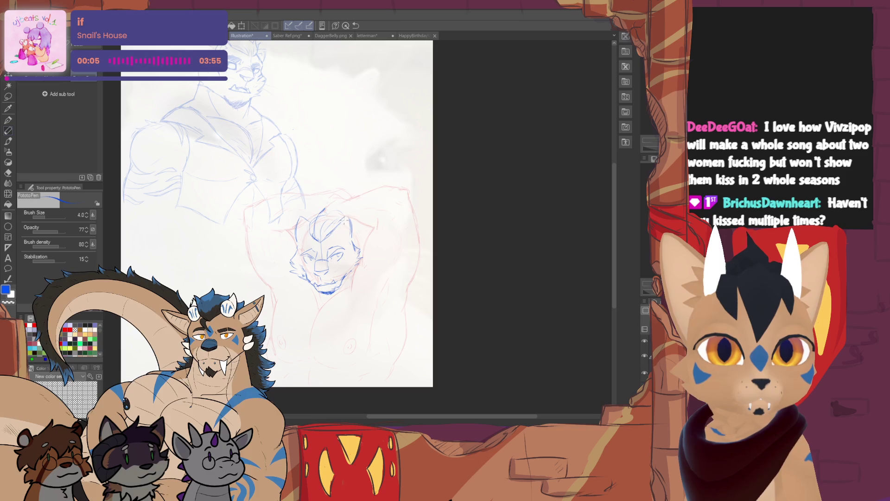
drag(357, 221, 368, 231)
mouse_move(367, 227)
mouse_down()
mouse_move(352, 245)
mouse_move(316, 223)
mouse_move(342, 218)
mouse_up()
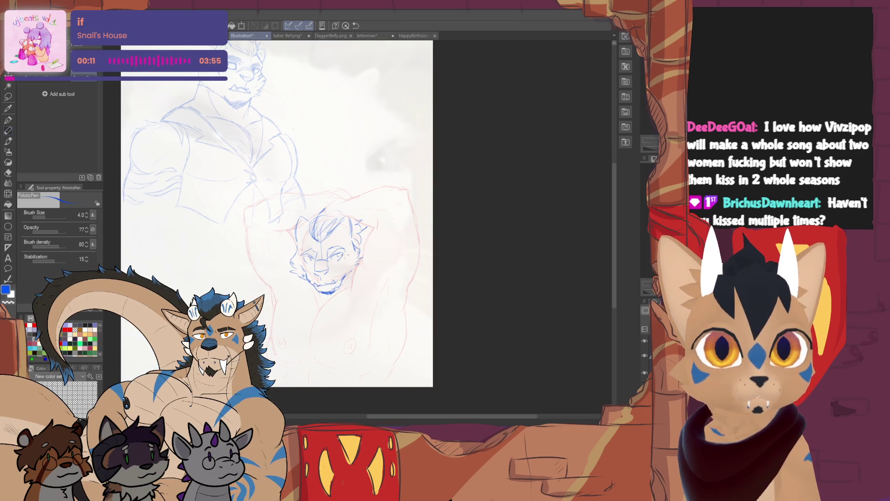
Step: Refine the right eye and add stripe marks beside both eyes
drag(329, 258, 344, 254)
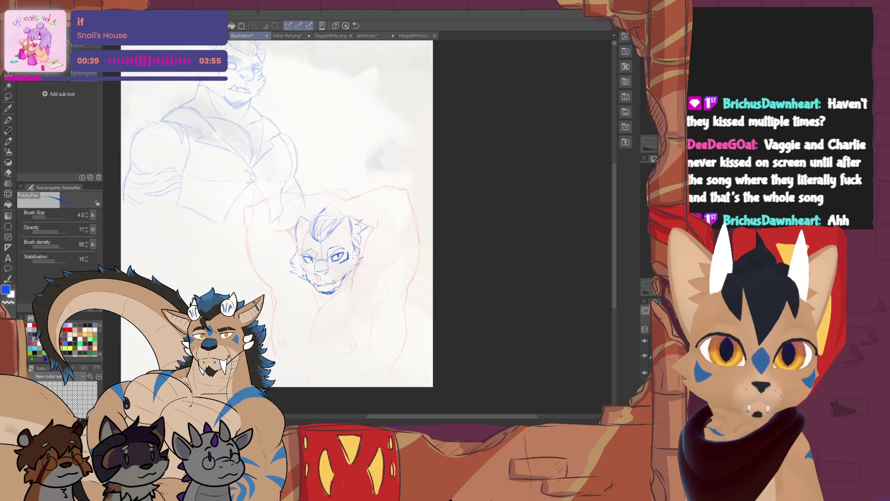
drag(347, 263, 339, 274)
mouse_move(350, 262)
mouse_down()
mouse_move(345, 272)
mouse_move(349, 264)
mouse_up()
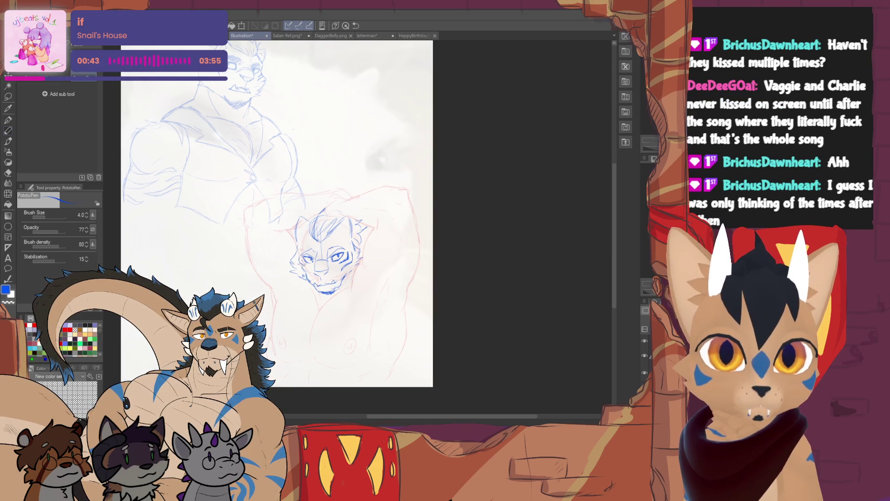
drag(295, 259, 300, 266)
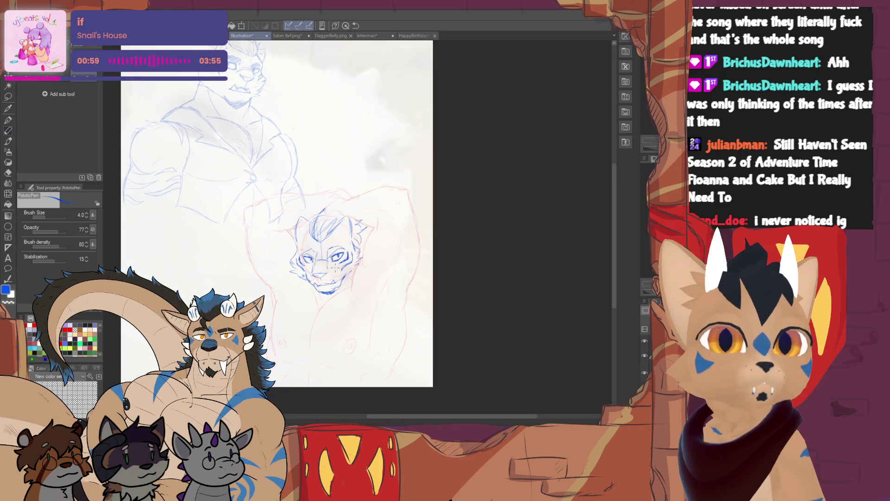
Step: Lasso the eyes, scale them to fit the head, confirm, and deselect
key(m)
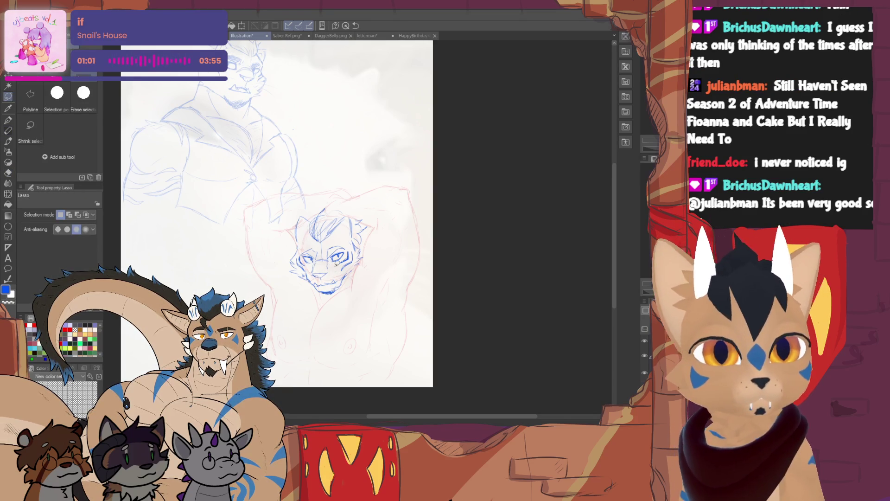
mouse_move(341, 261)
mouse_down()
mouse_move(316, 241)
mouse_move(304, 264)
mouse_move(339, 261)
mouse_move(329, 250)
mouse_up()
click(355, 280)
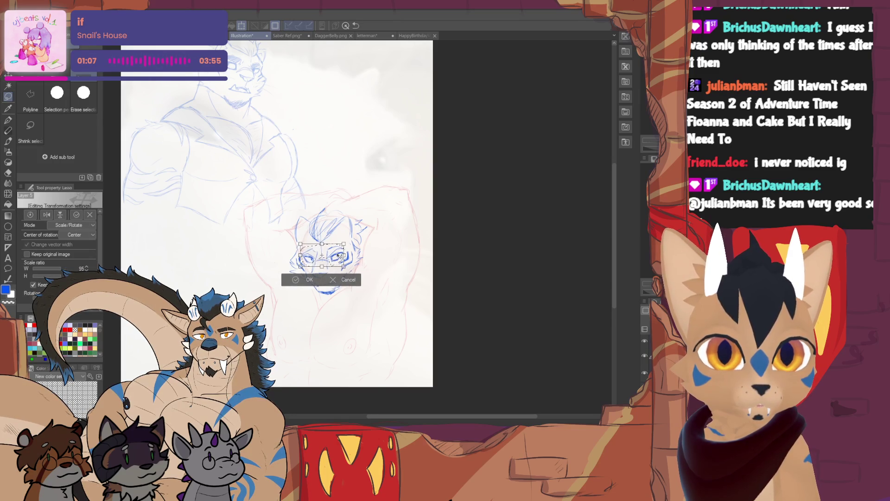
click(308, 280)
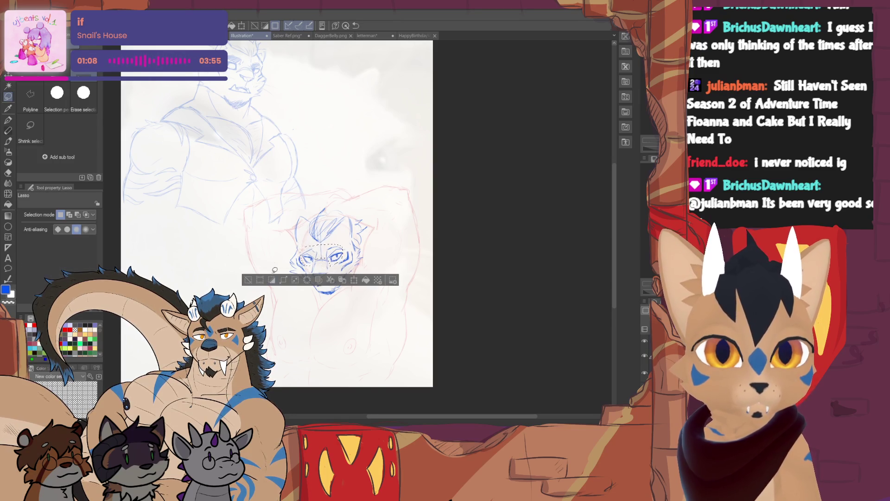
click(249, 281)
click(9, 131)
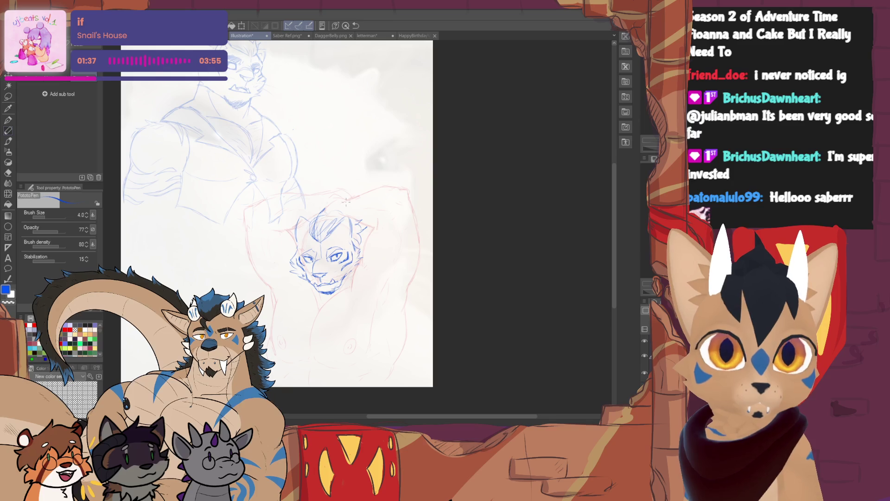
Step: Add a stroke to the tiger's hair and recenter the view on the face
mouse_move(333, 236)
mouse_down()
mouse_move(350, 224)
mouse_move(305, 222)
mouse_up()
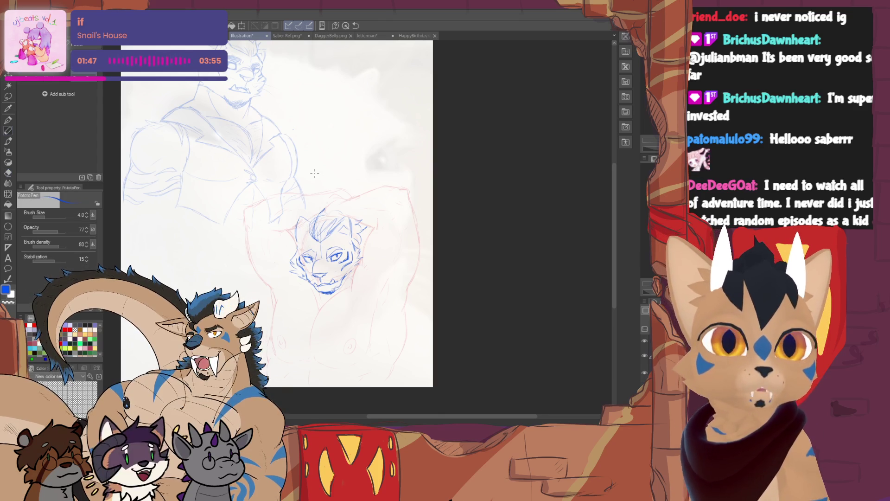
scroll(314, 173, up, 1)
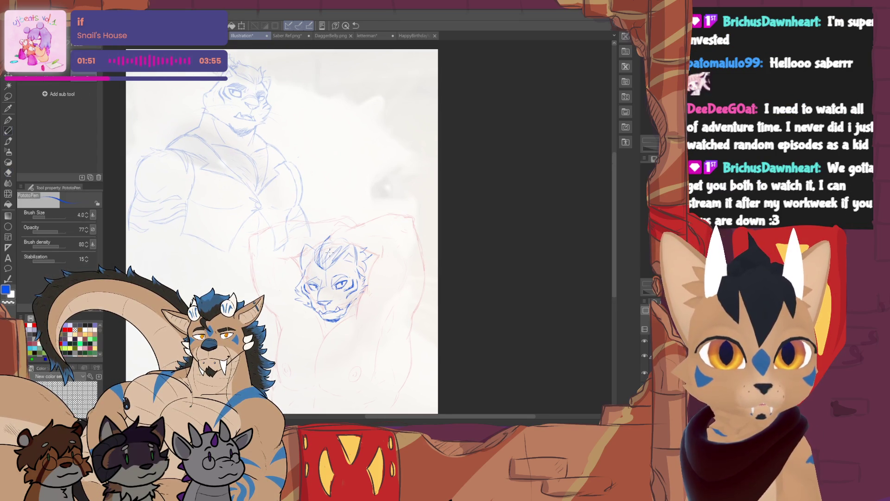
mouse_move(325, 232)
mouse_down()
mouse_move(271, 148)
mouse_move(299, 199)
mouse_move(284, 201)
mouse_up()
Step: Readjust the face with Ctrl+T and add marks near its left eye
key(ctrl+t)
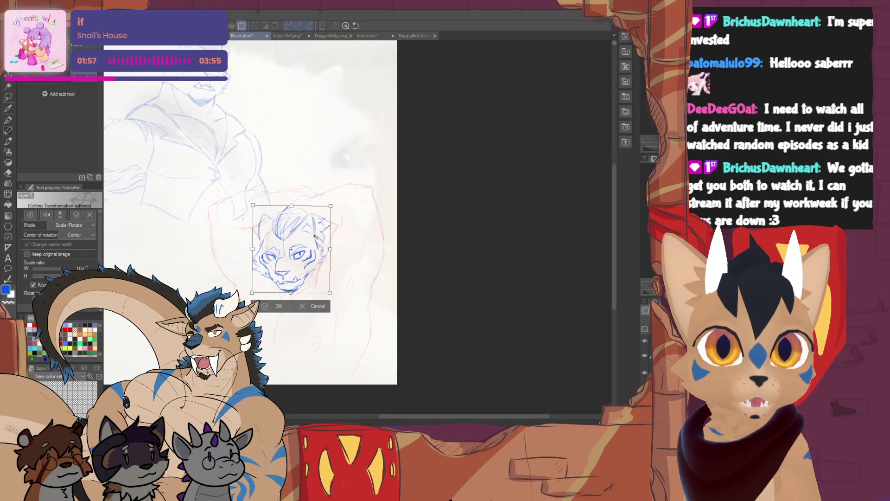
key(Return)
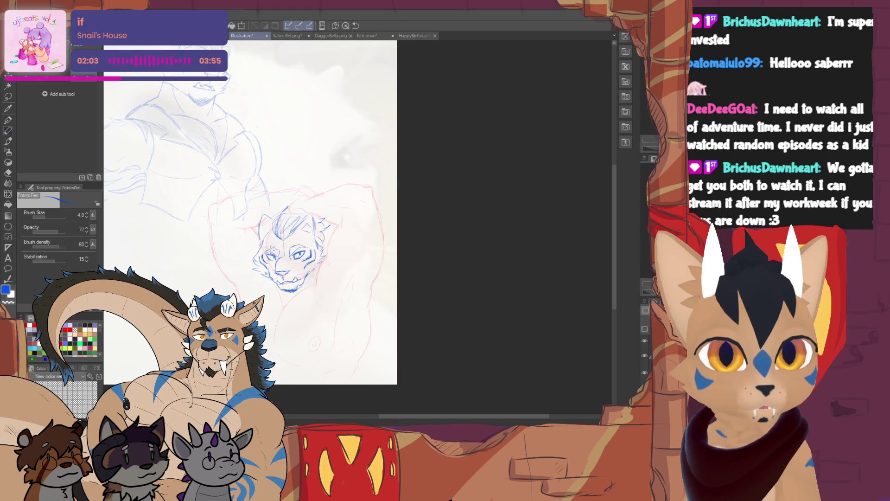
drag(272, 250, 304, 247)
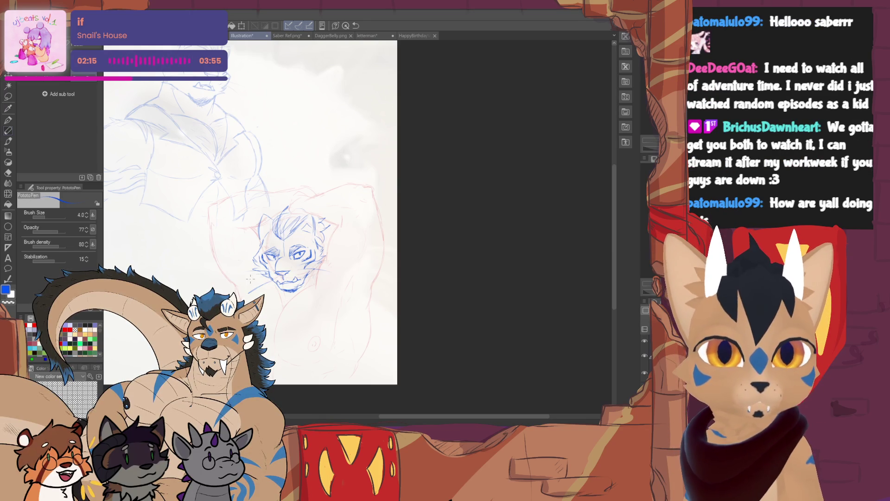
mouse_move(336, 276)
mouse_down()
mouse_move(341, 218)
mouse_move(327, 239)
mouse_up()
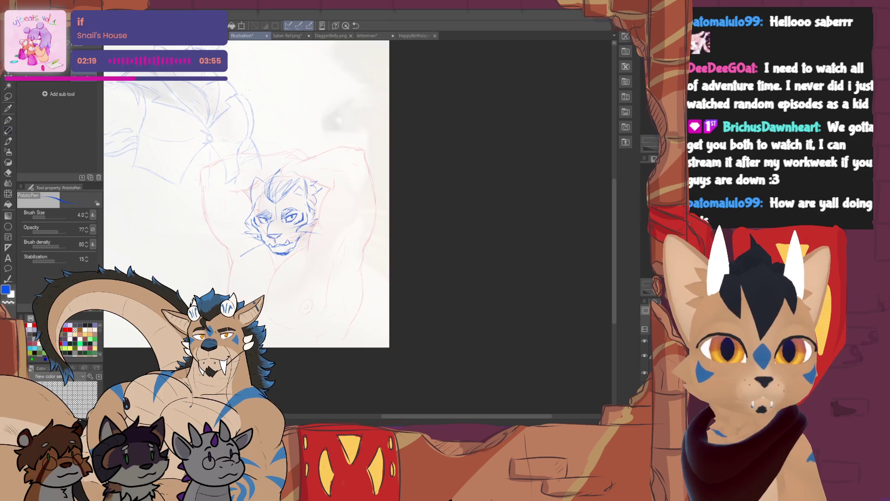
Step: Set the brush size to 6.0 and draw a chest line rising to the right, redrawing it once
click(86, 212)
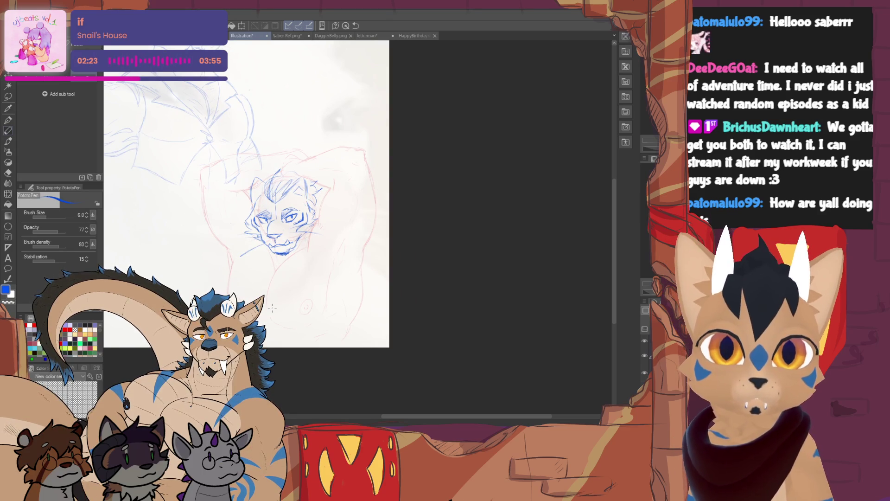
drag(272, 307, 289, 315)
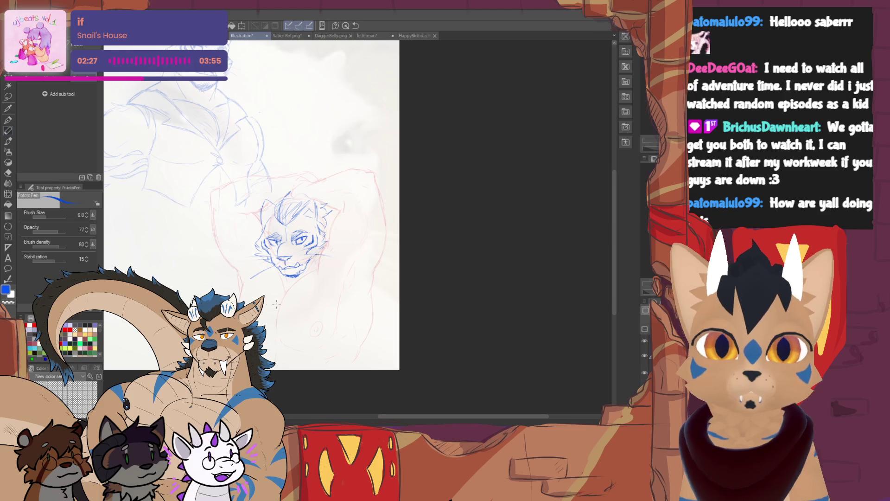
drag(287, 311, 316, 268)
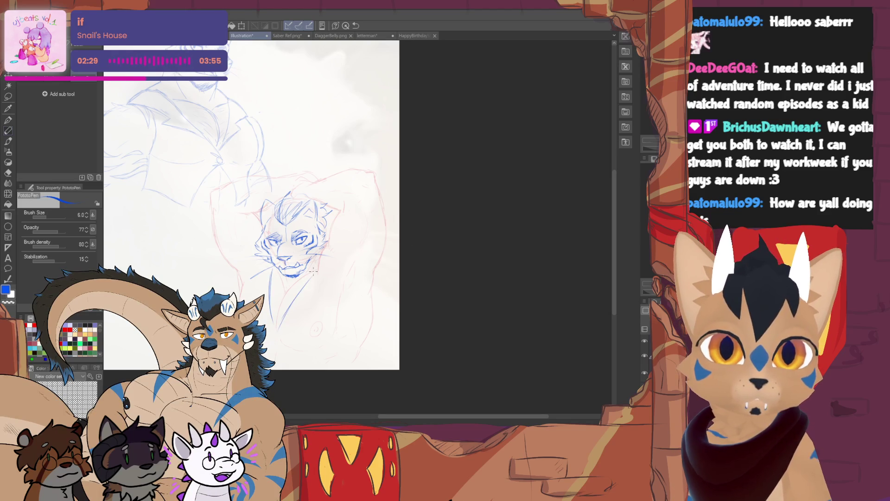
key(ctrl+z)
drag(290, 307, 316, 278)
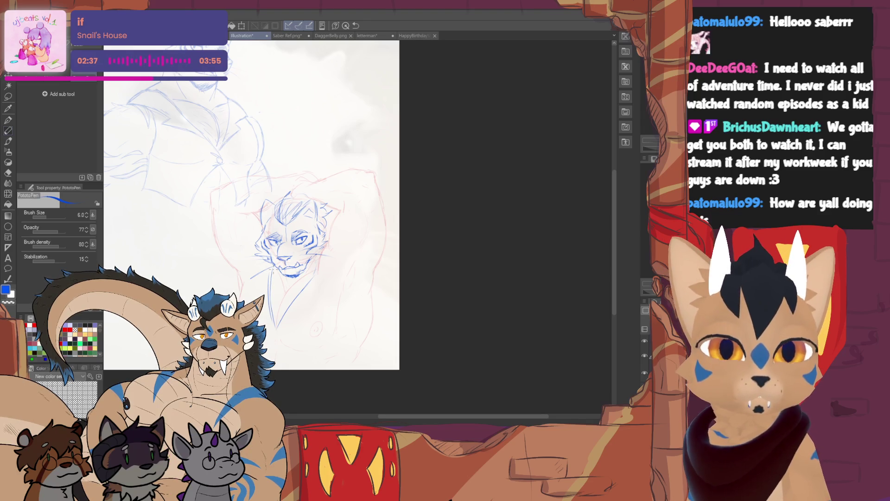
Step: Add short hair strokes along the top of the tiger's head
key(e)
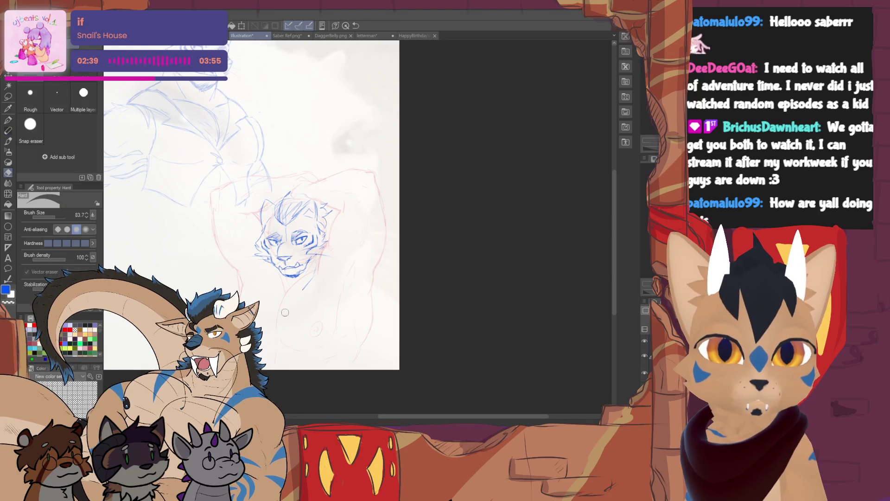
key(p)
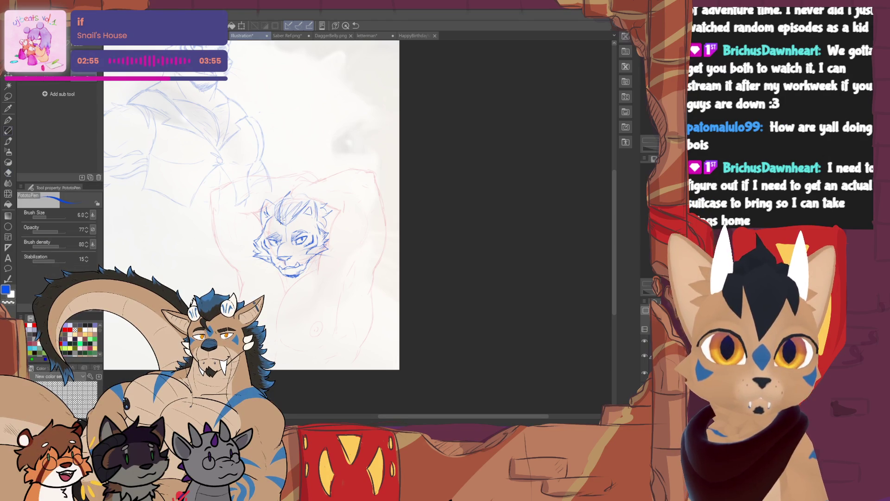
mouse_move(276, 202)
mouse_down()
mouse_move(285, 193)
mouse_move(300, 202)
mouse_up()
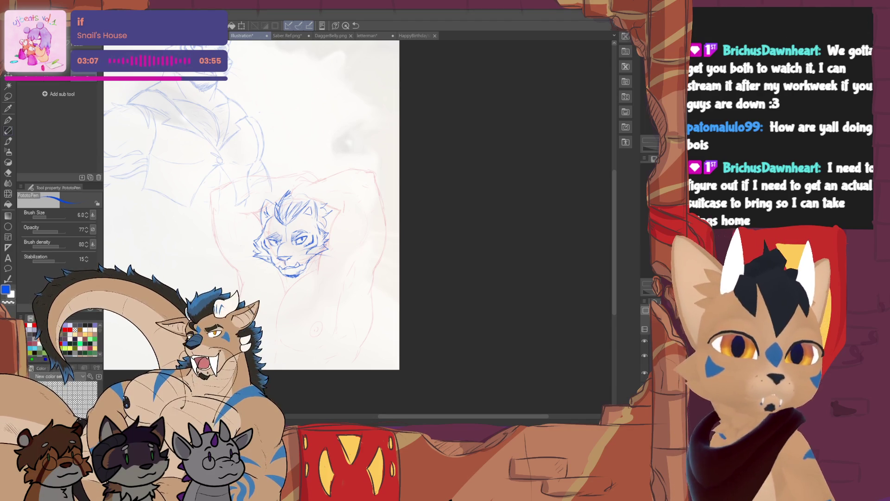
Step: Nudge the head sketch slightly left and down with Ctrl+T and commit
key(ctrl+t)
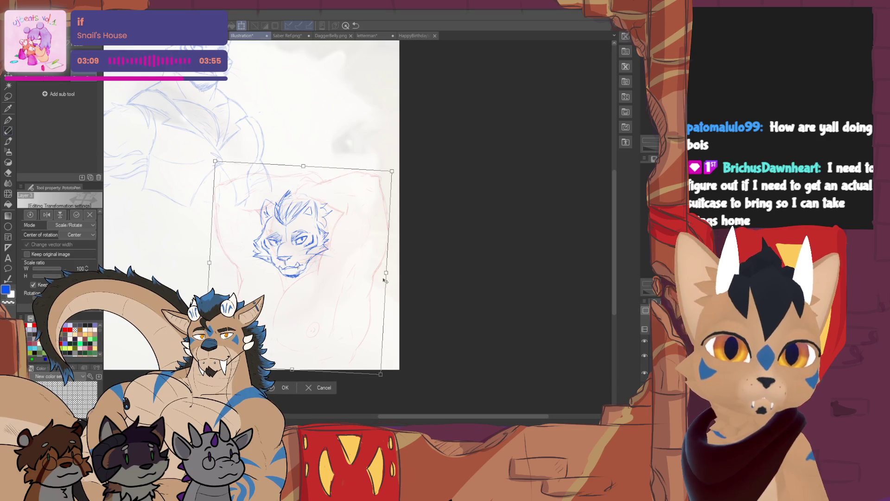
drag(359, 293, 357, 295)
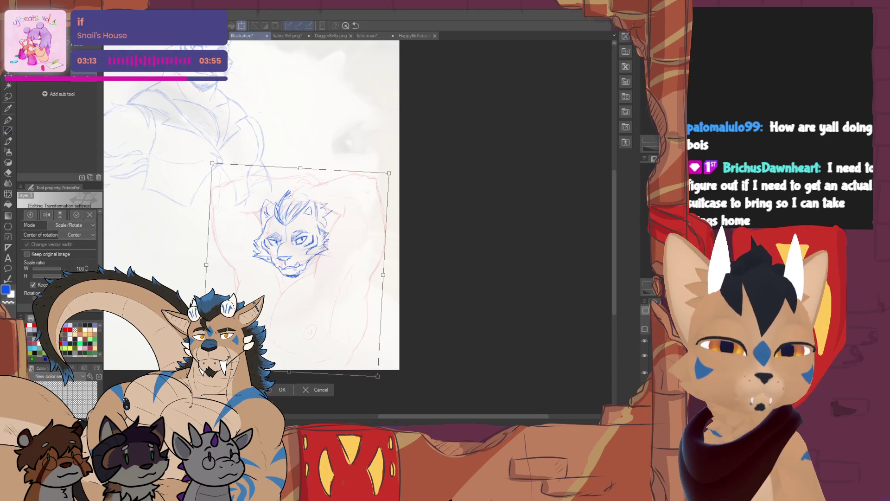
click(282, 390)
scroll(258, 206, left, 1)
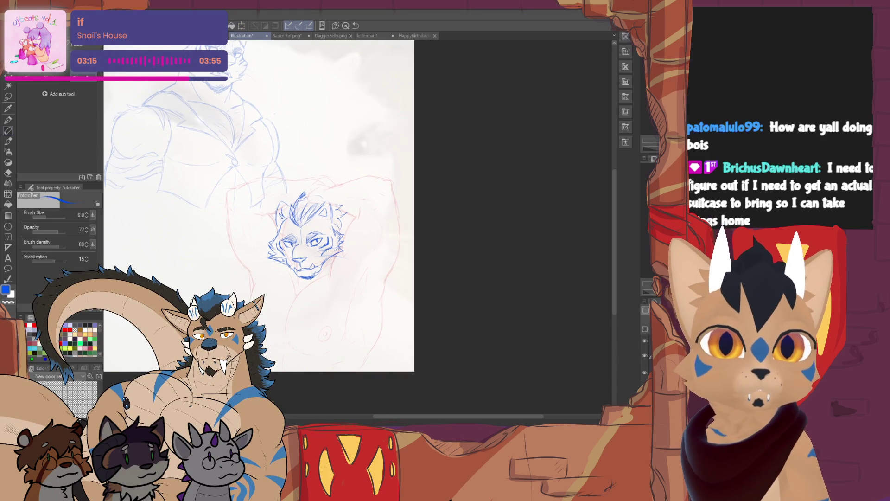
scroll(363, 227, up, 1)
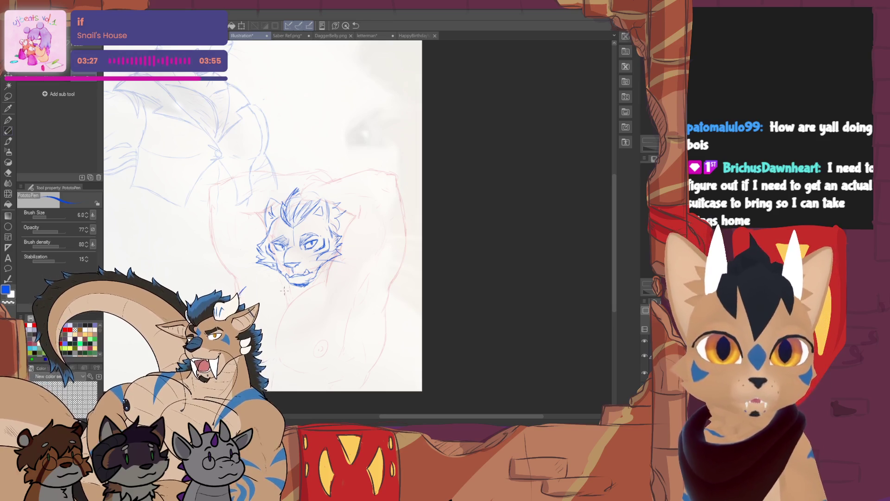
Step: Draw the neck curve, lower chest curve, a nipple and the right arm line
mouse_move(327, 280)
mouse_down()
mouse_move(295, 303)
mouse_move(274, 341)
mouse_up()
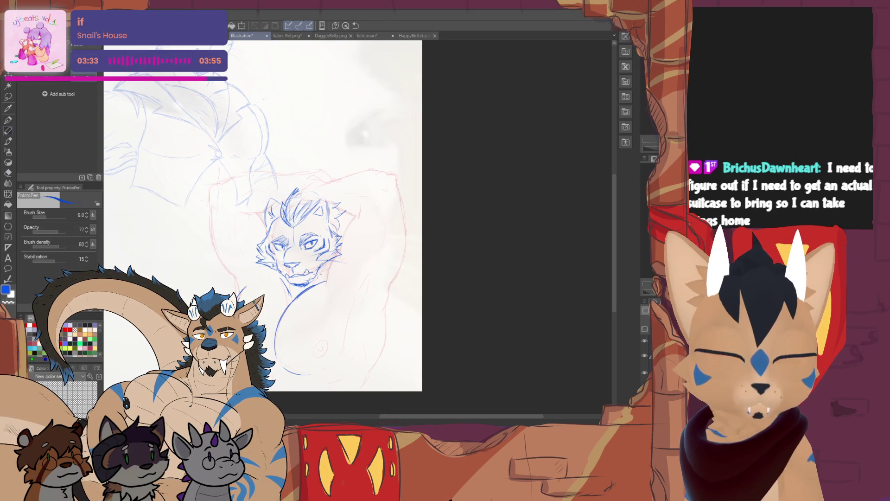
mouse_move(313, 372)
mouse_down()
mouse_move(337, 362)
mouse_move(349, 306)
mouse_move(371, 276)
mouse_move(361, 301)
mouse_up()
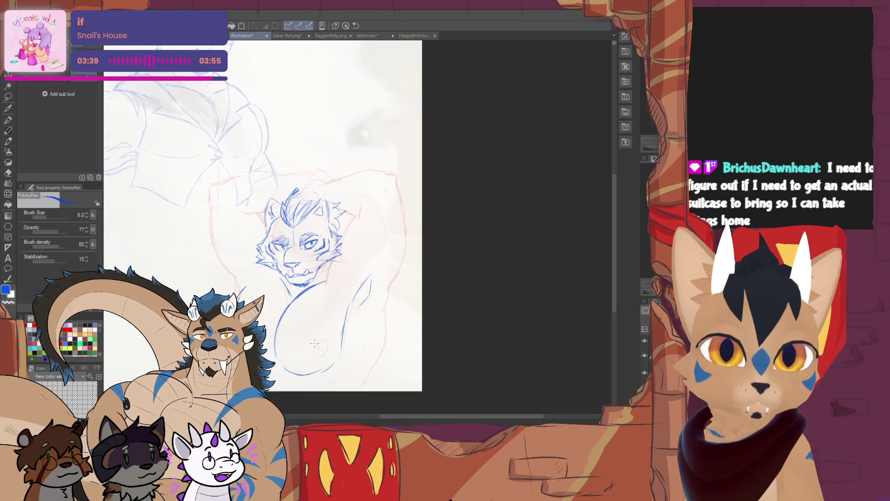
drag(319, 344, 318, 340)
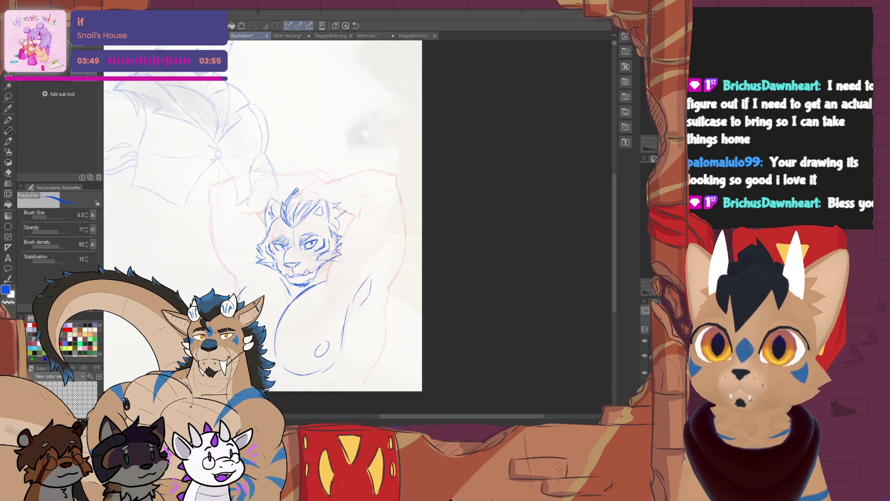
drag(297, 209, 266, 195)
mouse_move(360, 273)
mouse_down()
mouse_move(356, 329)
mouse_move(329, 377)
mouse_up()
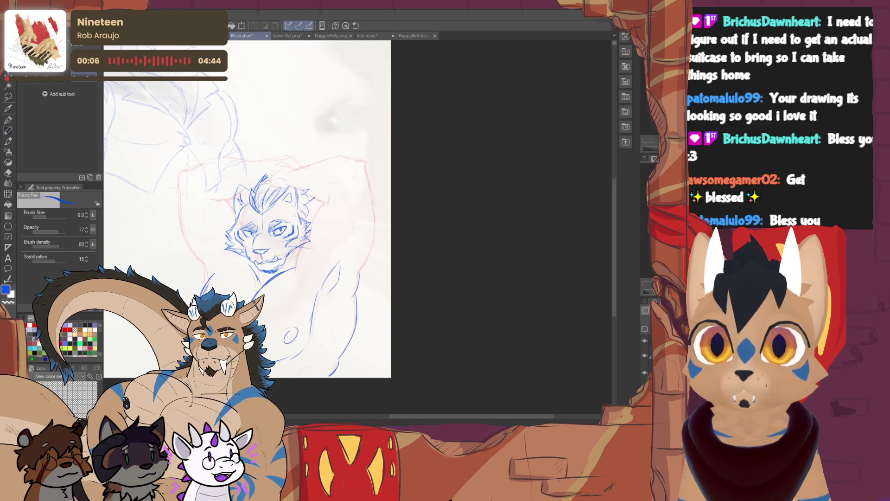
Step: Outline the raised left arm and extend the arm line with a short stroke
scroll(263, 230, up, 2)
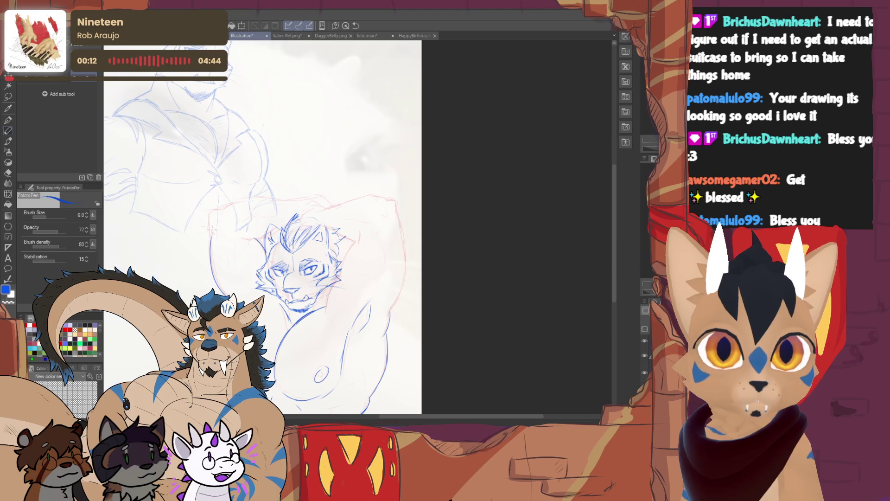
mouse_move(212, 236)
mouse_down()
mouse_move(211, 209)
mouse_move(252, 194)
mouse_up()
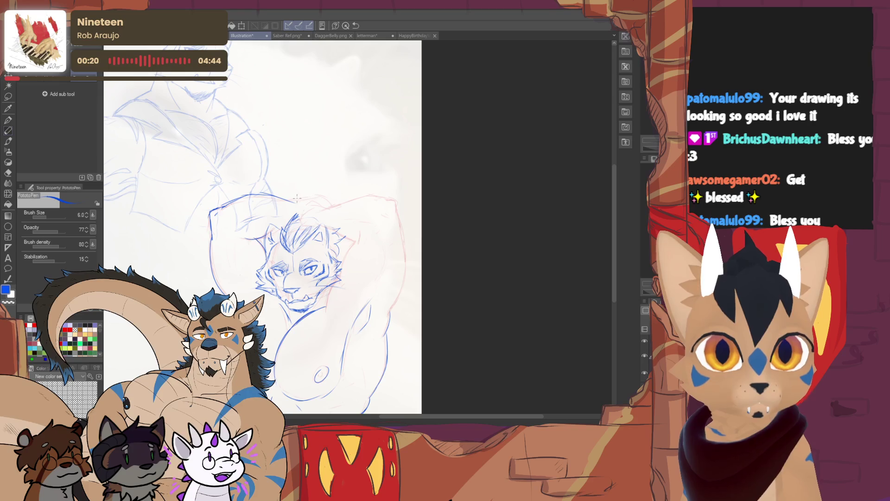
drag(355, 242, 319, 307)
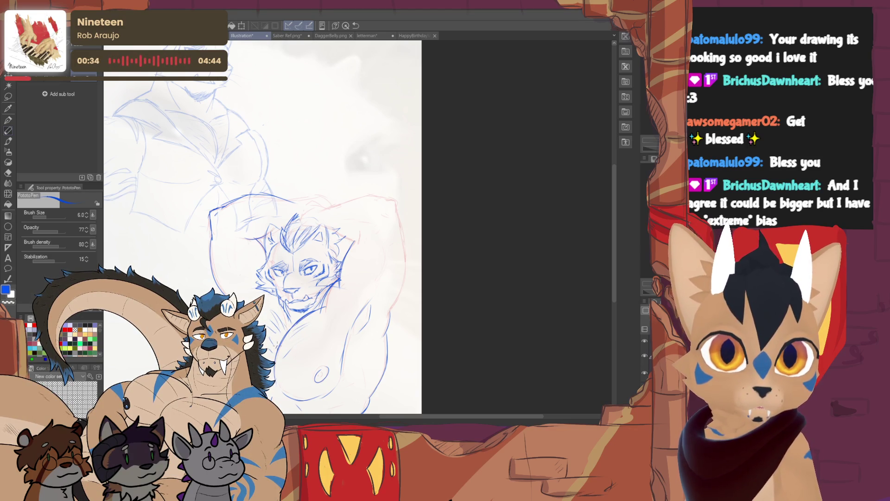
drag(278, 232, 250, 218)
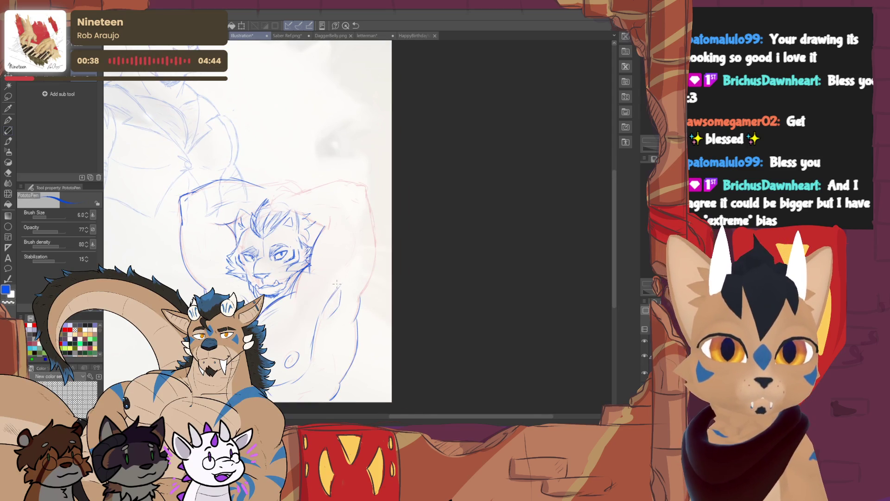
drag(344, 285, 351, 301)
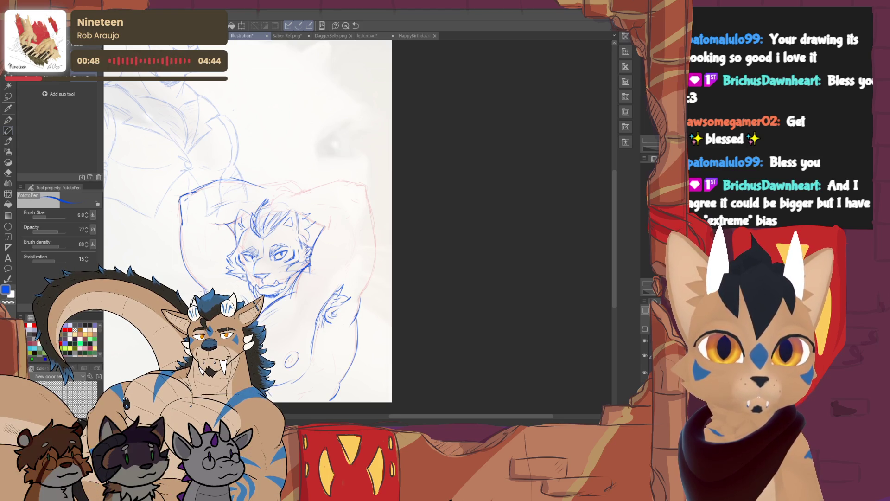
key(e)
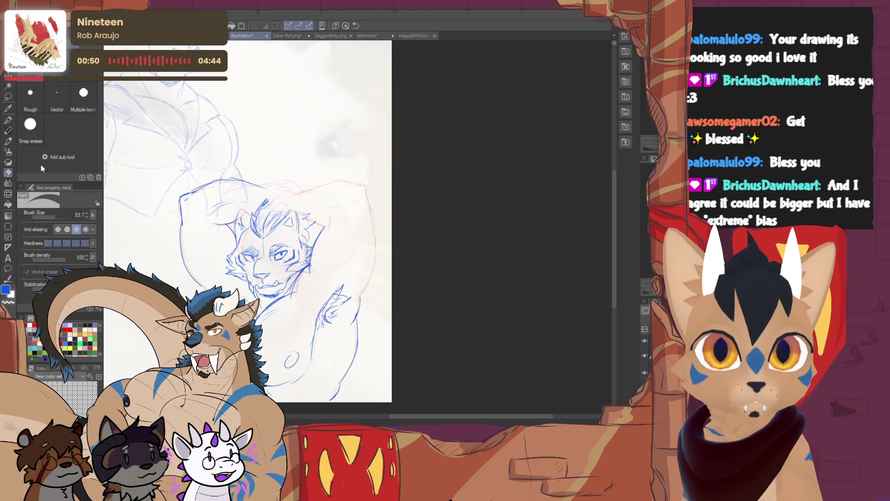
key(p)
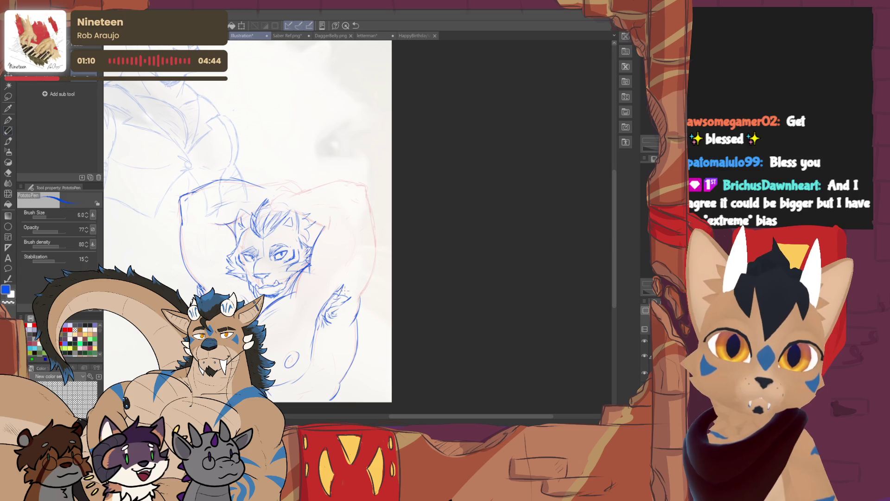
Step: Add an armpit detail, outline the raised arm's top-right, darken the hair and mark the nose
mouse_move(331, 302)
mouse_down()
mouse_move(343, 309)
mouse_move(311, 331)
mouse_up()
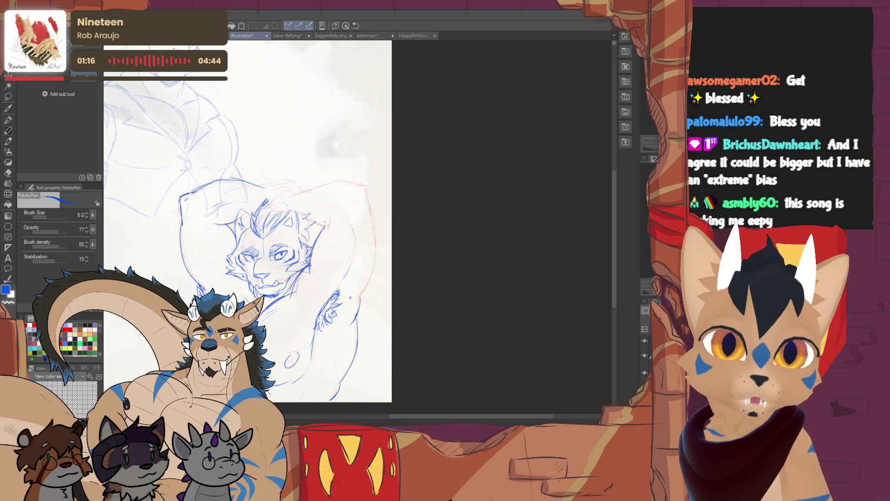
drag(327, 214, 325, 226)
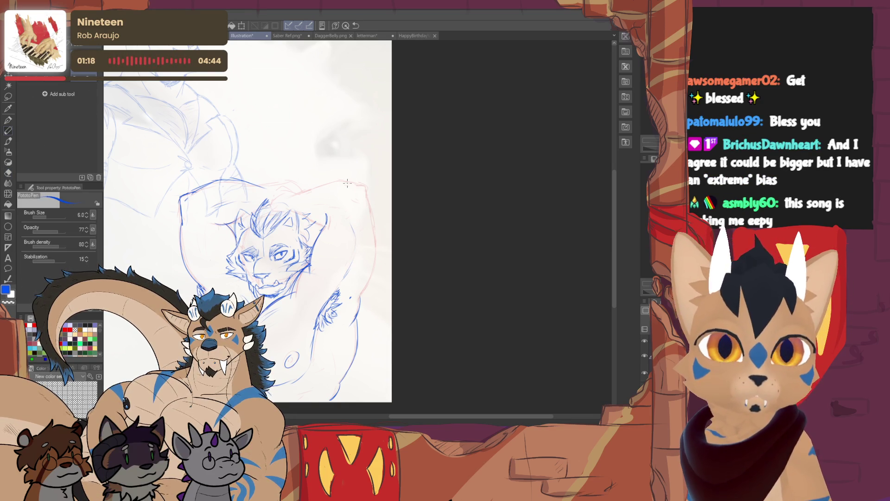
mouse_move(349, 183)
mouse_down()
mouse_move(371, 199)
mouse_move(370, 290)
mouse_move(379, 231)
mouse_up()
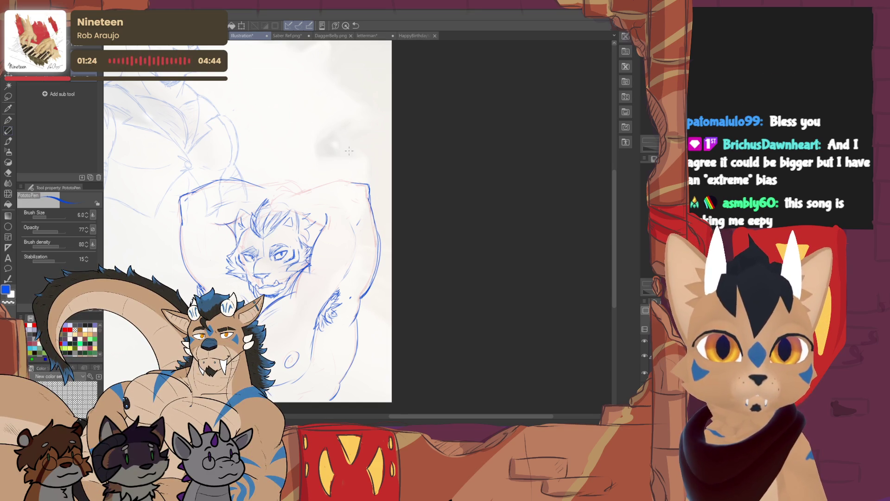
mouse_move(297, 209)
mouse_down()
mouse_move(272, 217)
mouse_move(325, 230)
mouse_move(303, 214)
mouse_move(312, 221)
mouse_up()
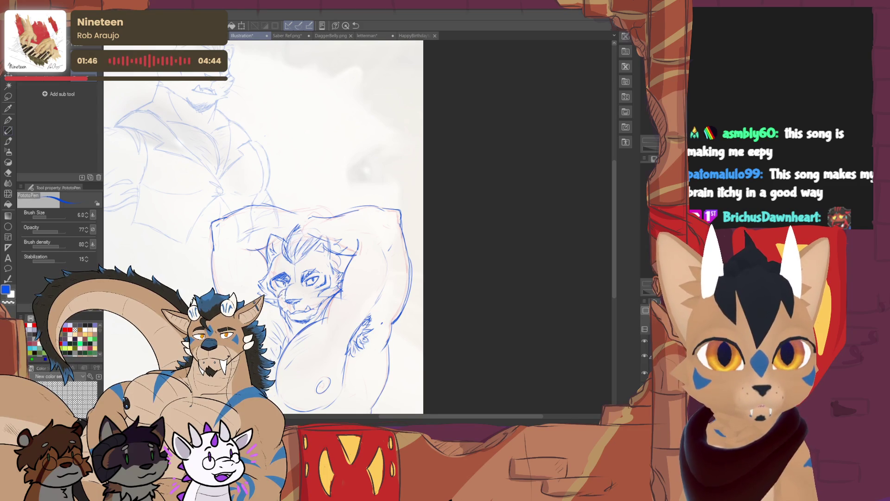
drag(290, 288, 308, 289)
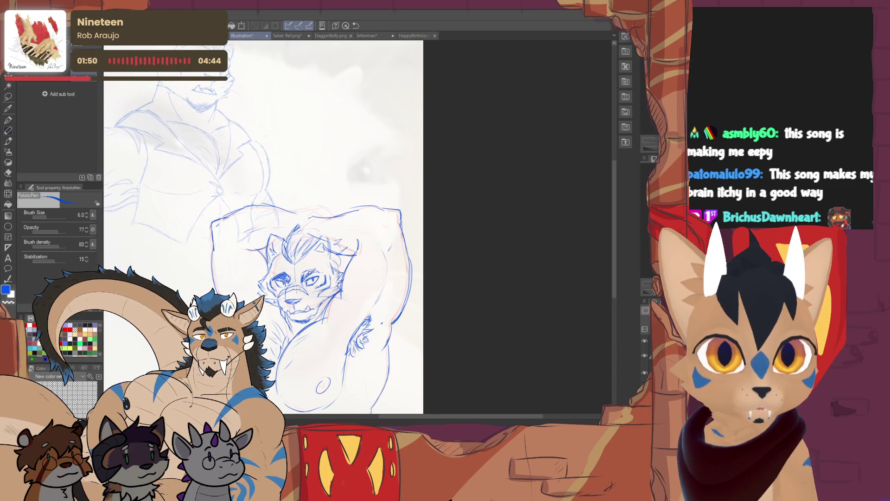
scroll(265, 228, down, 2)
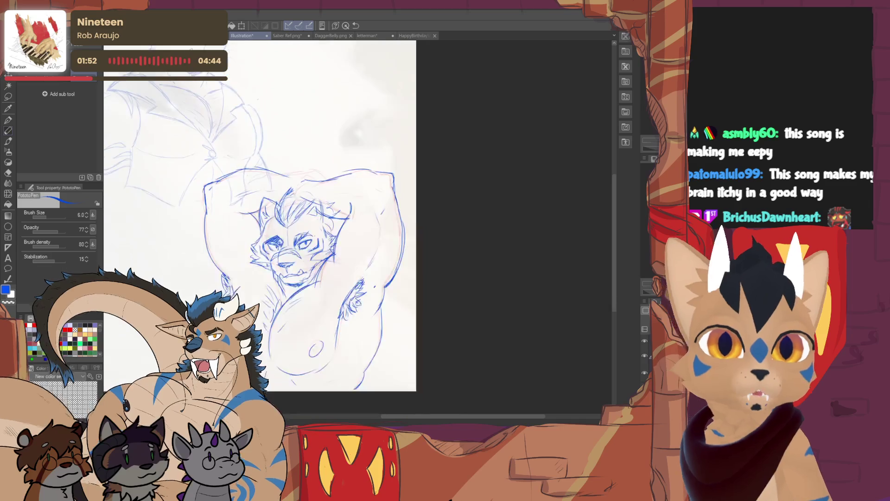
scroll(264, 223, left, 2)
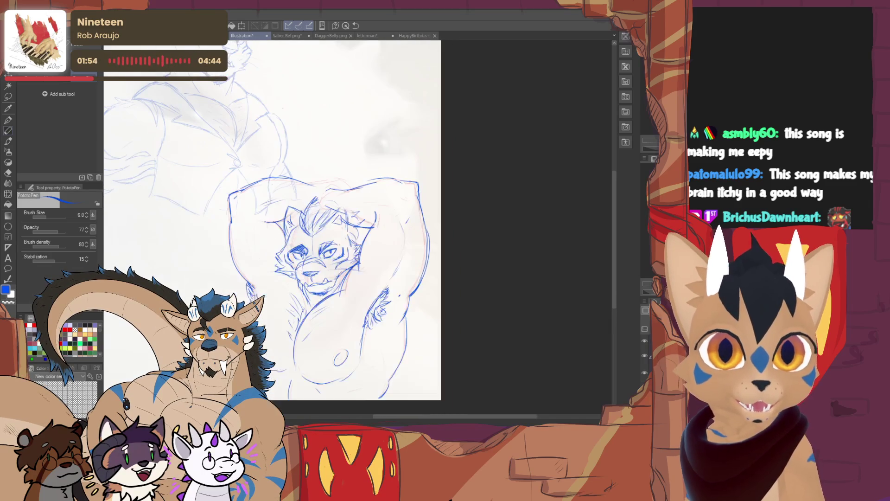
scroll(301, 223, right, 2)
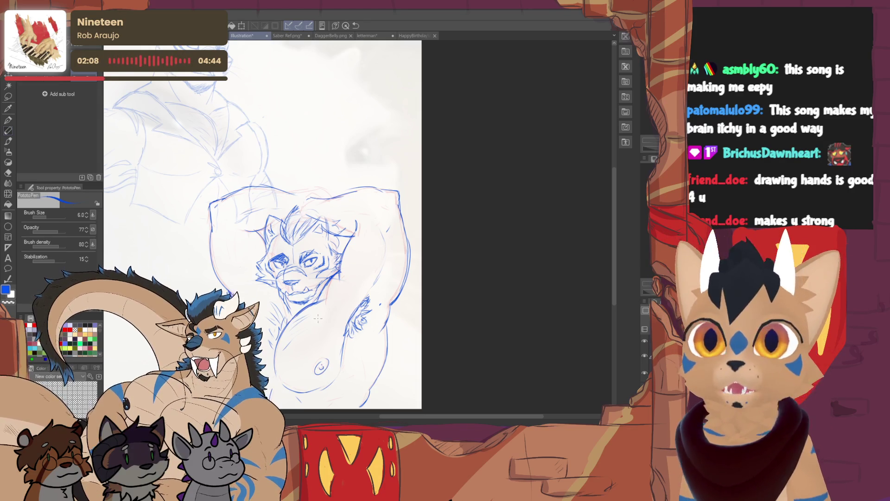
Step: Touch up the head, add a stroke near its top, and pan over the lower body
key(e)
key(p)
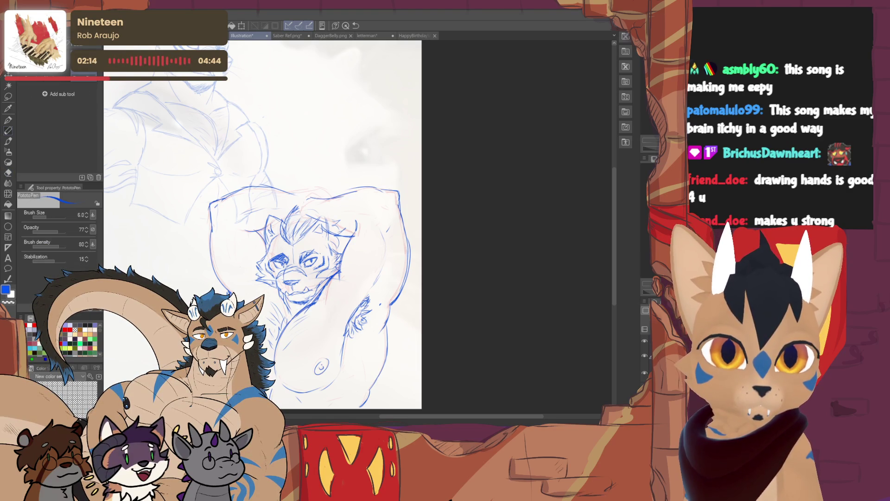
key(e)
key(p)
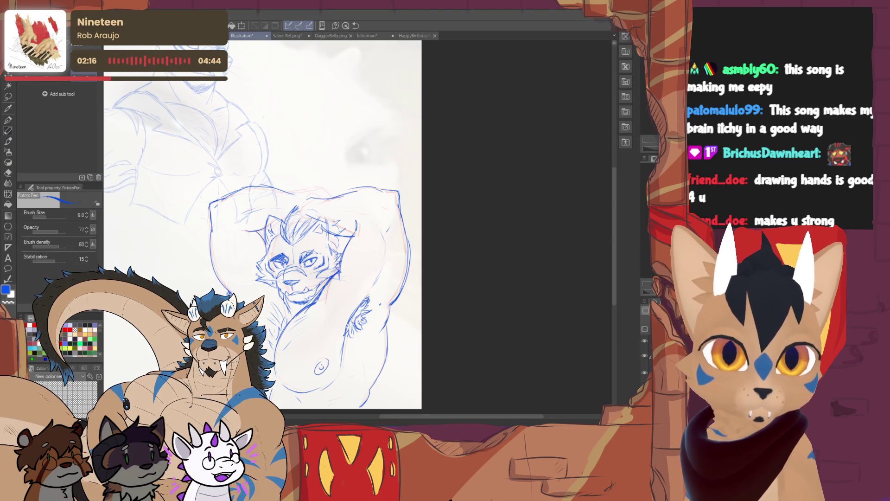
scroll(262, 222, down, 2)
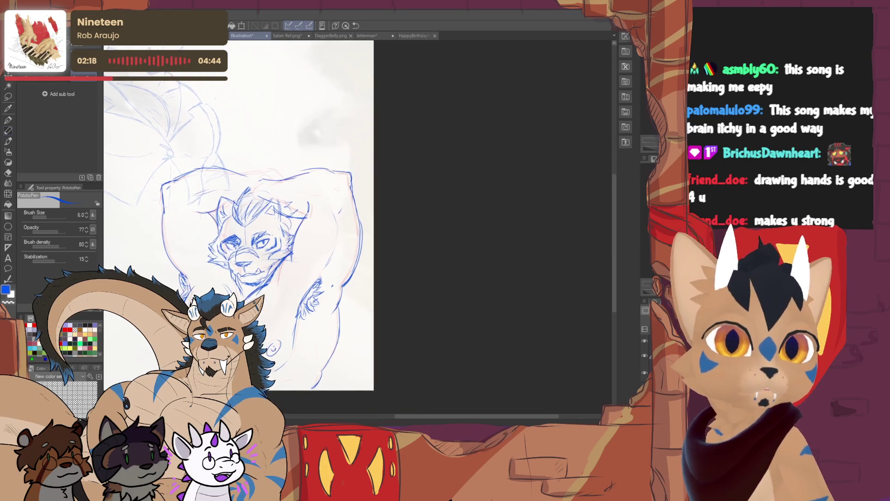
scroll(258, 227, up, 3)
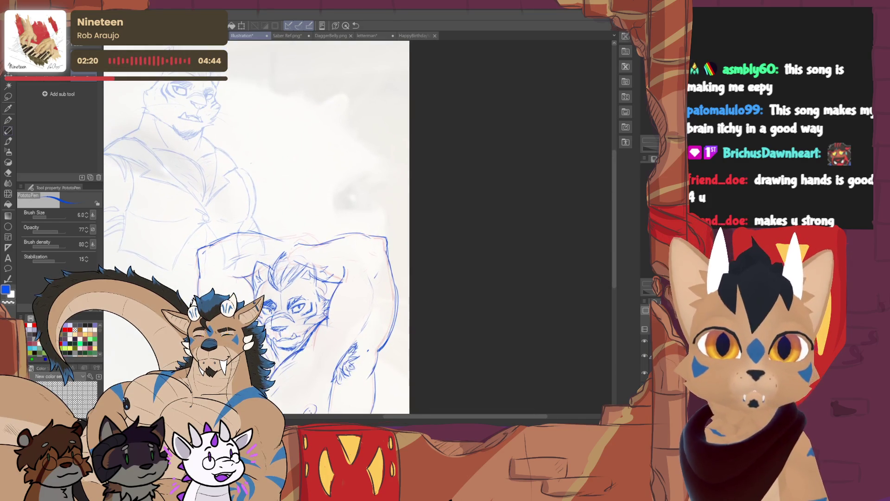
drag(289, 238, 316, 243)
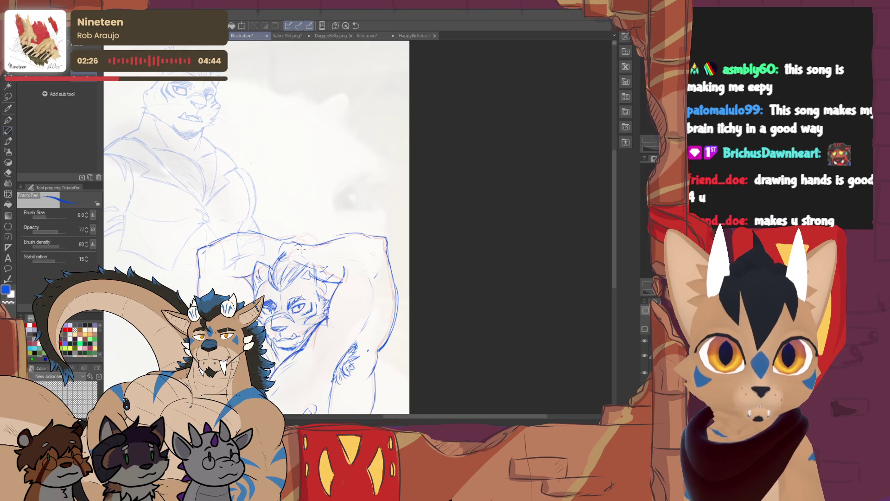
mouse_move(278, 301)
mouse_down()
mouse_move(275, 264)
mouse_move(288, 223)
mouse_move(285, 241)
mouse_move(324, 292)
mouse_up()
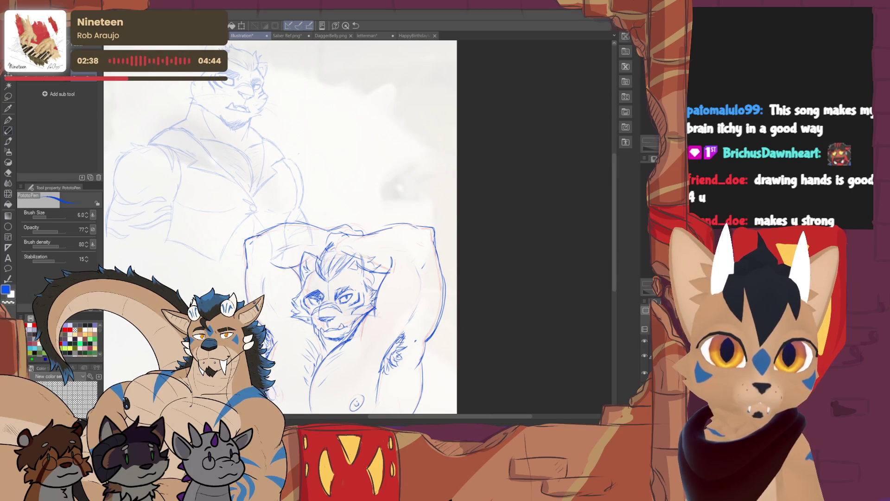
drag(324, 232, 233, 181)
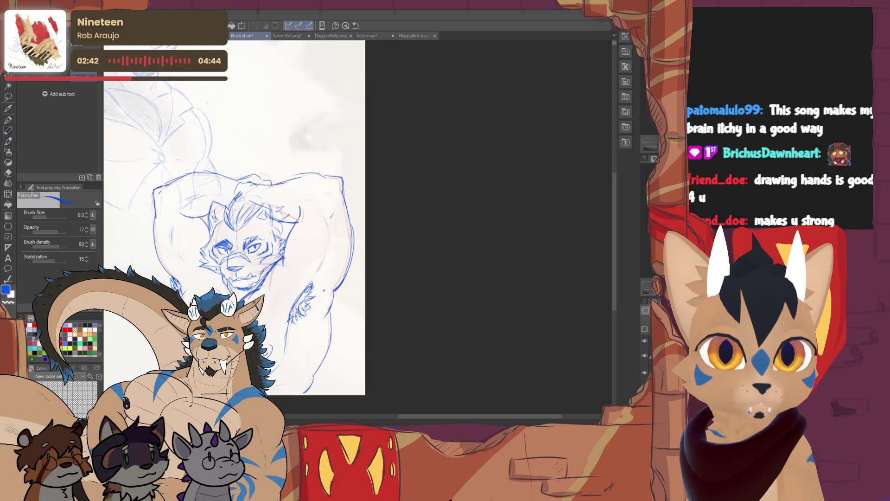
mouse_move(278, 231)
mouse_down()
mouse_move(307, 204)
mouse_move(316, 220)
mouse_up()
Step: Lasso the head, tilt it slightly counter-clockwise, move it between the arms, and deselect
click(9, 96)
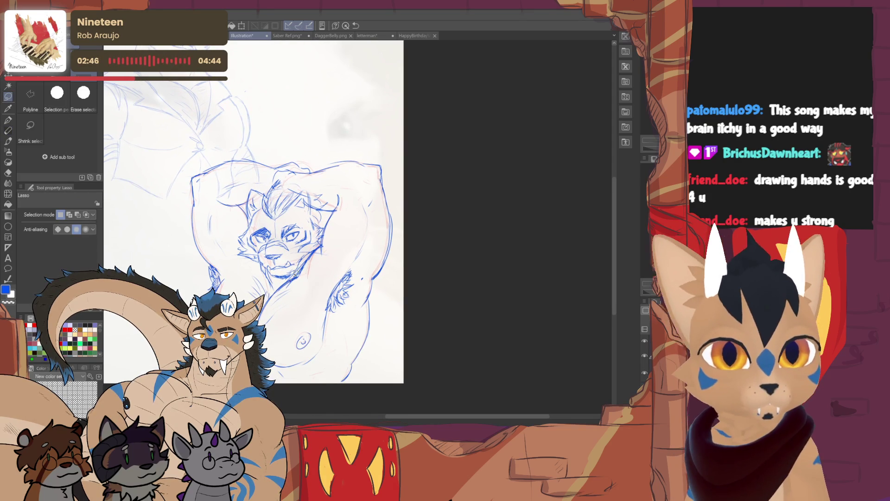
mouse_move(325, 214)
mouse_down()
mouse_move(283, 185)
mouse_move(245, 209)
mouse_move(239, 234)
mouse_move(257, 265)
mouse_move(277, 278)
mouse_move(296, 272)
mouse_up()
click(315, 297)
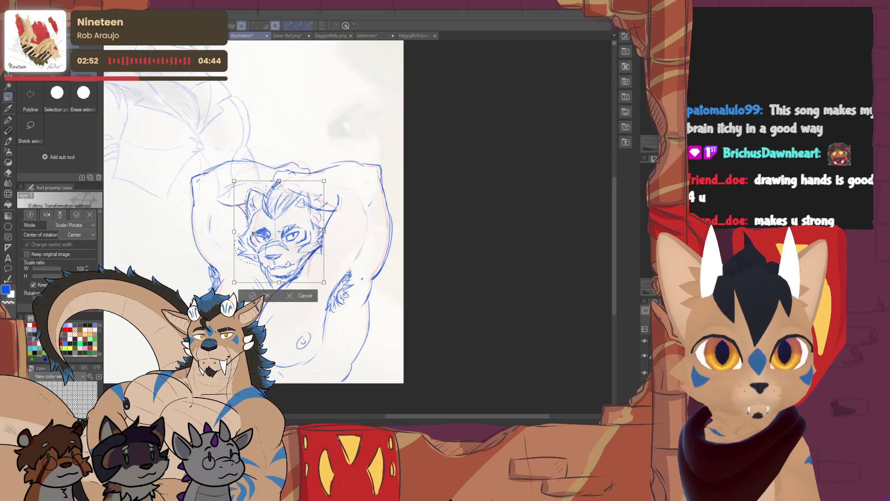
drag(373, 198, 371, 195)
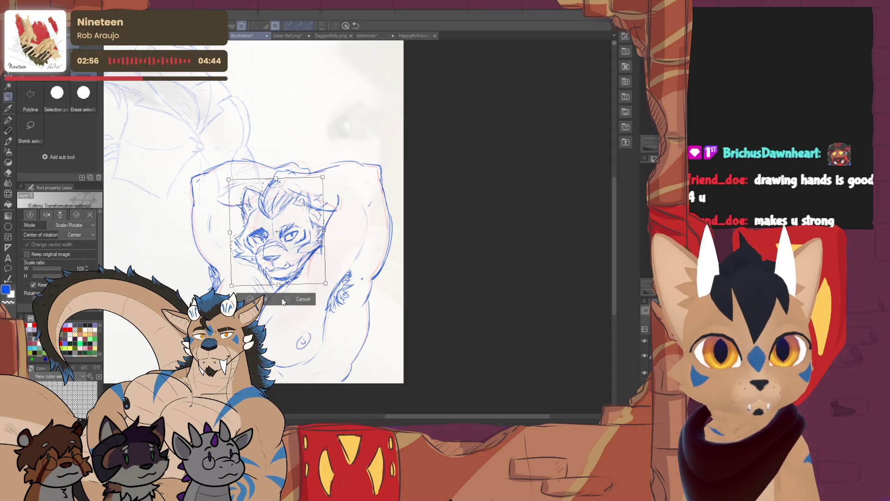
drag(314, 204, 292, 263)
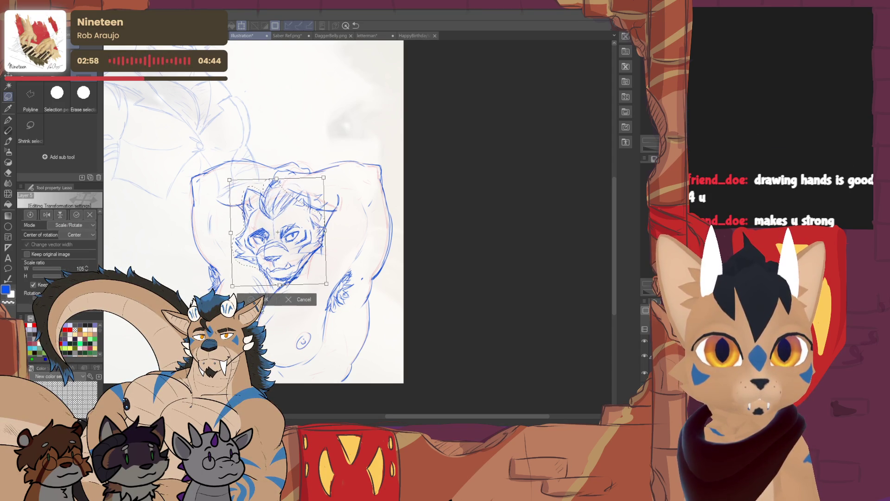
key(Return)
key(ctrl+d)
drag(254, 212, 275, 231)
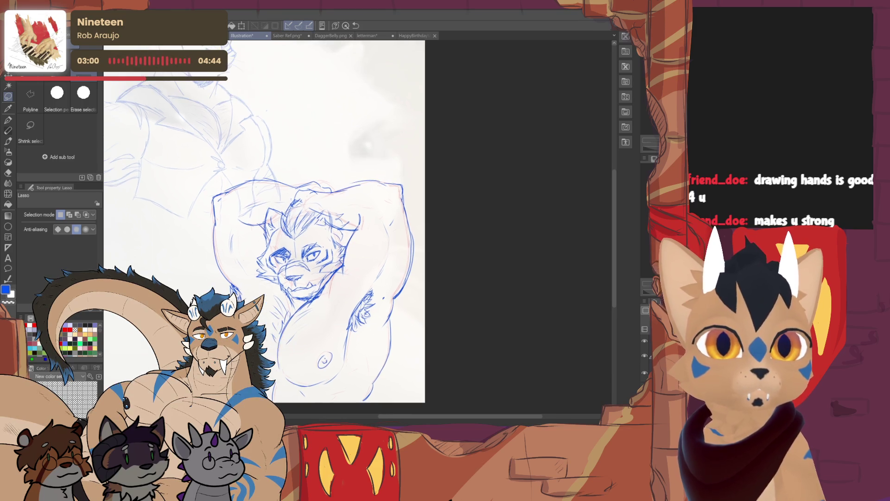
drag(232, 197, 232, 209)
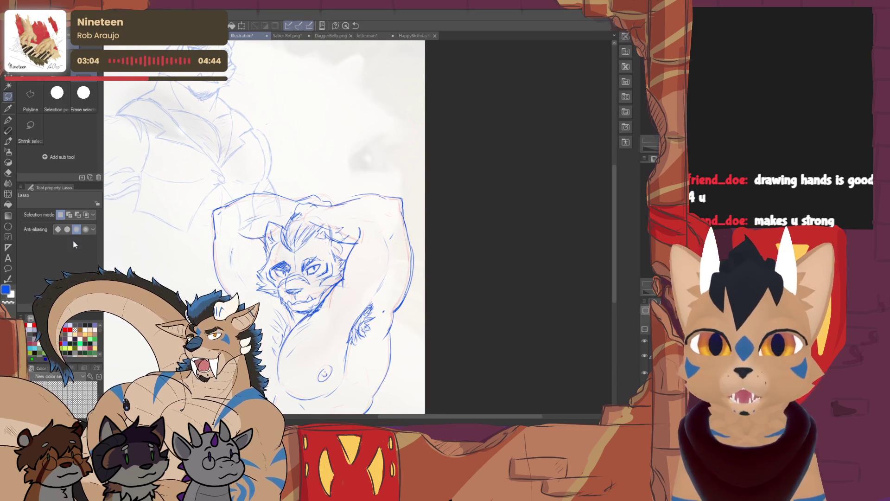
click(8, 132)
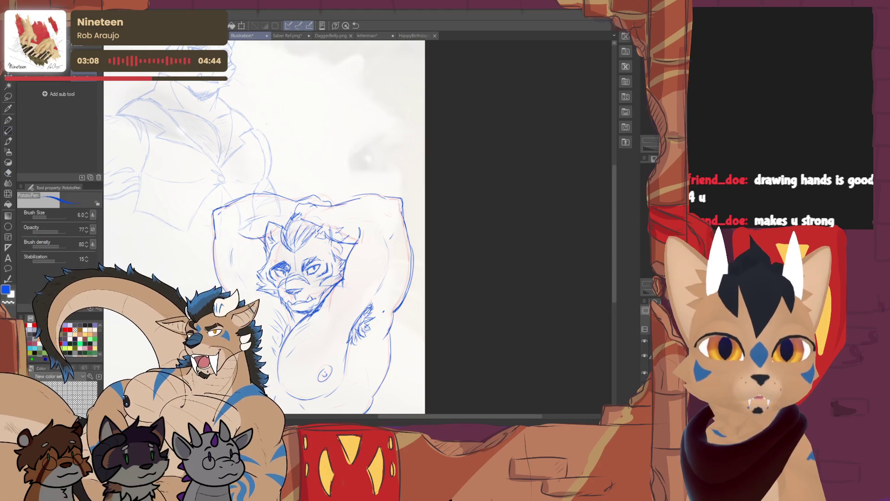
Step: Add a hatched hair stroke near the top of the head and cheek
key(e)
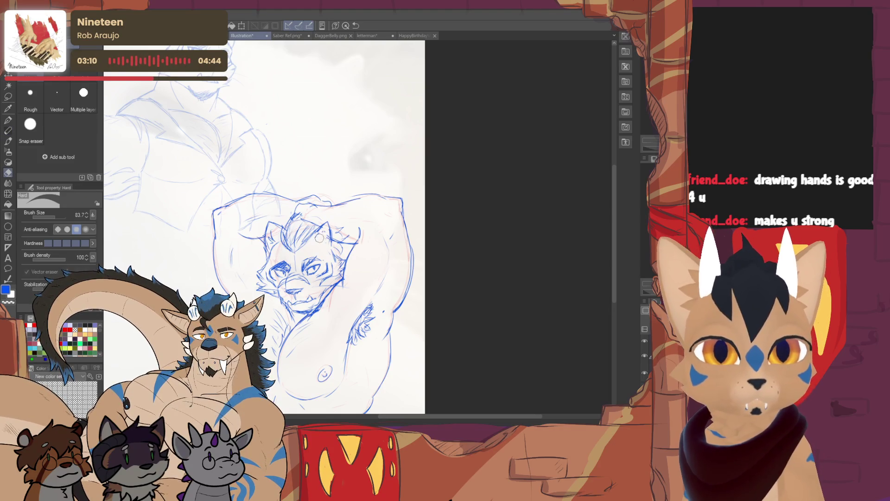
key(p)
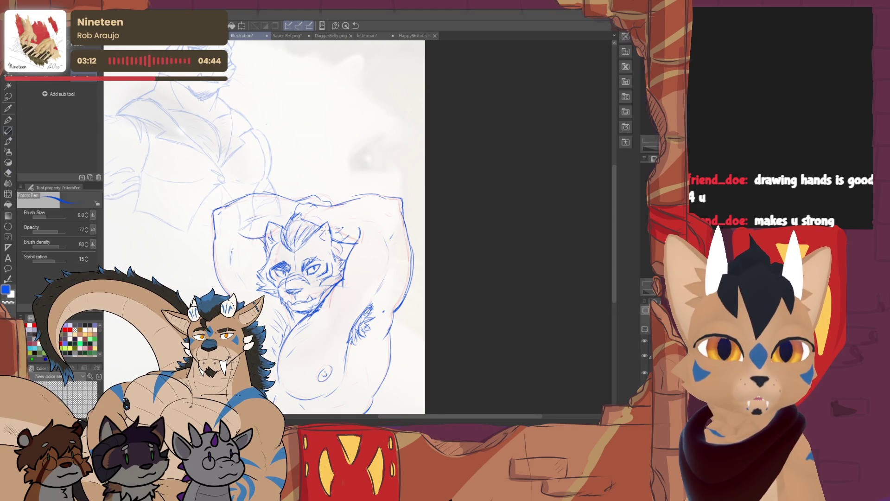
key(e)
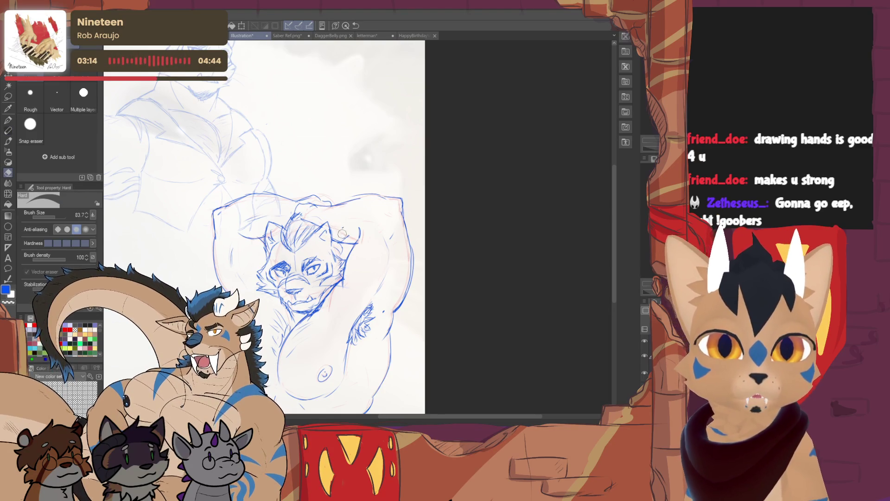
key(p)
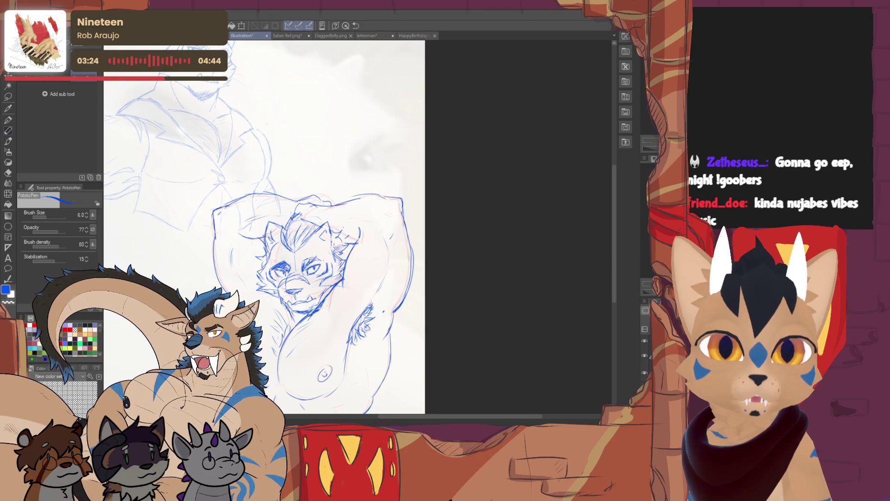
mouse_move(265, 265)
mouse_down()
mouse_move(266, 253)
mouse_move(296, 250)
mouse_move(289, 230)
mouse_up()
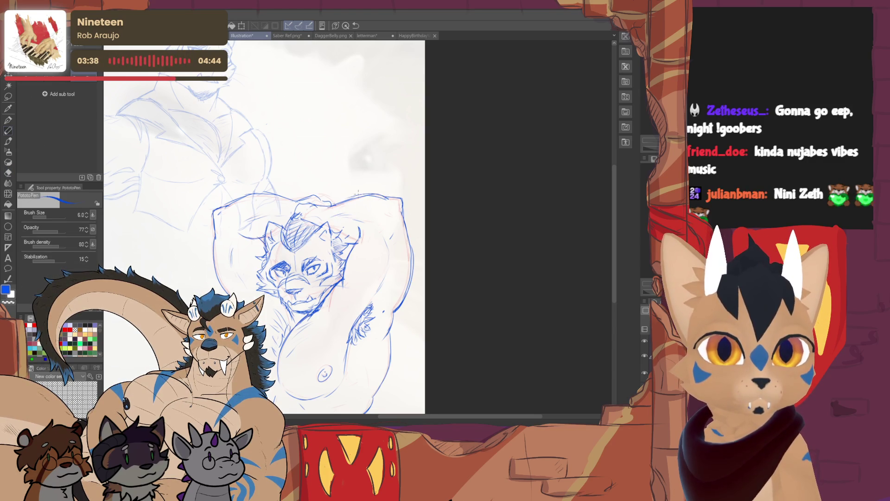
Step: Erase a faint stray stroke and redraw part of the figure's right outline
key(e)
key(p)
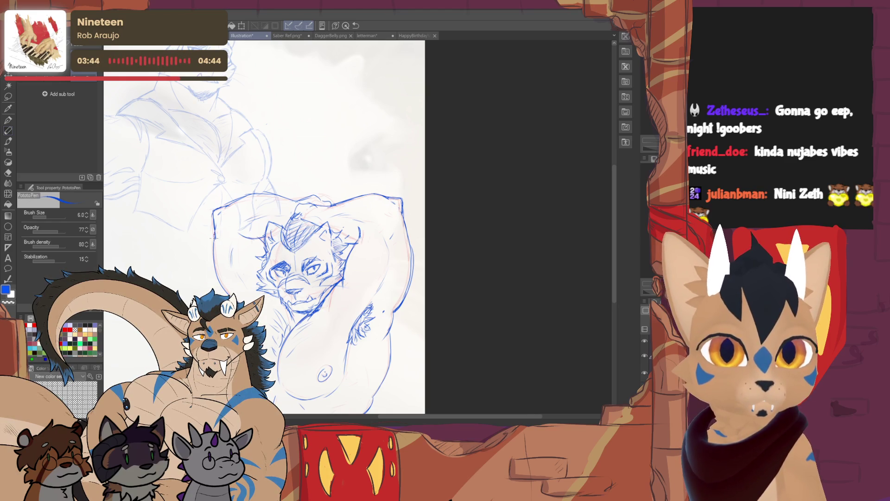
key(e)
mouse_move(230, 262)
mouse_down()
mouse_move(230, 241)
mouse_move(230, 264)
mouse_move(214, 267)
mouse_up()
key(p)
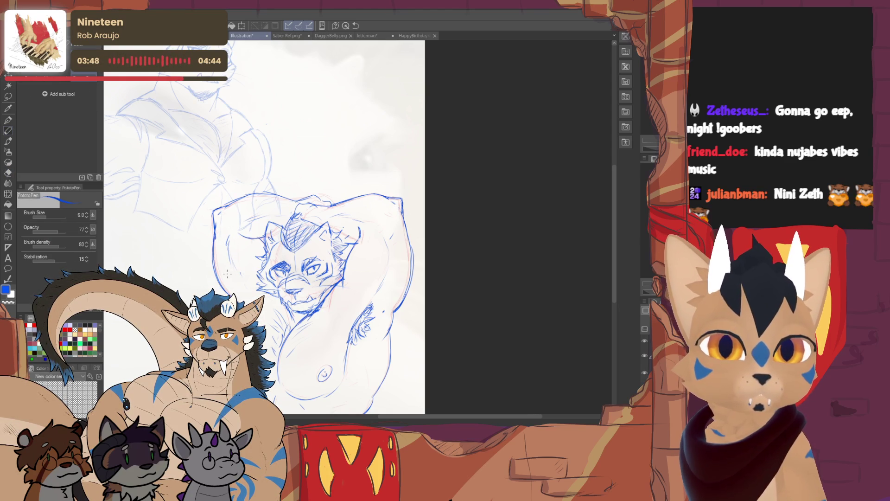
key(e)
mouse_move(400, 284)
mouse_down()
mouse_move(415, 245)
mouse_move(398, 302)
mouse_move(405, 277)
mouse_up()
key(p)
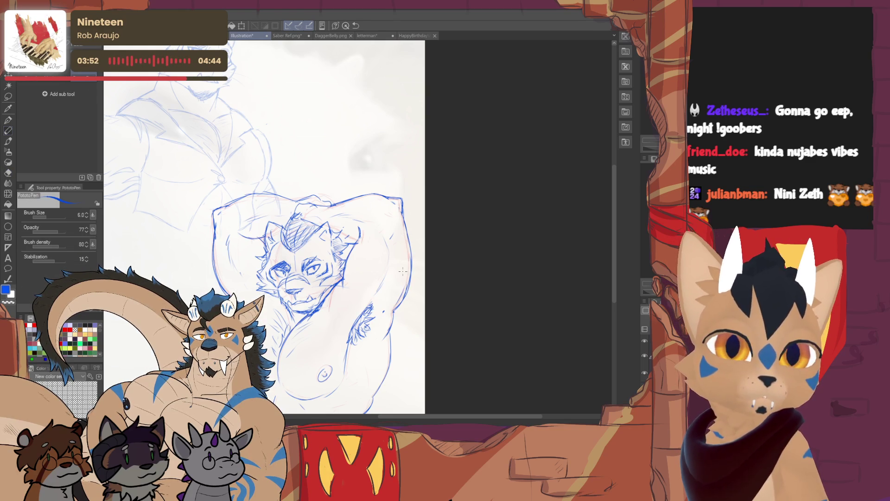
mouse_move(301, 283)
mouse_down()
mouse_move(297, 218)
mouse_move(309, 316)
mouse_move(317, 259)
mouse_move(320, 297)
mouse_up()
mouse_move(398, 299)
mouse_down()
mouse_move(391, 239)
mouse_move(365, 224)
mouse_up()
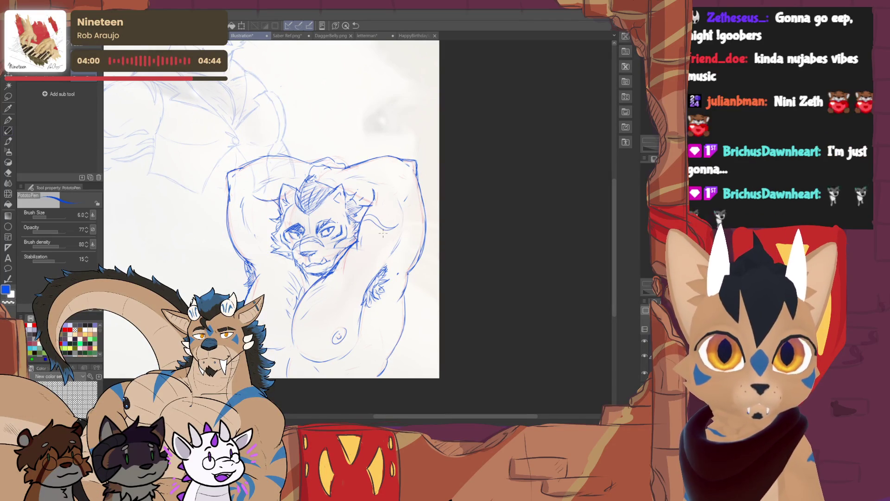
Step: With the PotatoPen, add short fur strokes on the raised arm and a stroke along the lower belly
mouse_move(385, 224)
mouse_down()
mouse_move(403, 214)
mouse_move(389, 238)
mouse_move(418, 235)
mouse_move(424, 244)
mouse_move(400, 233)
mouse_up()
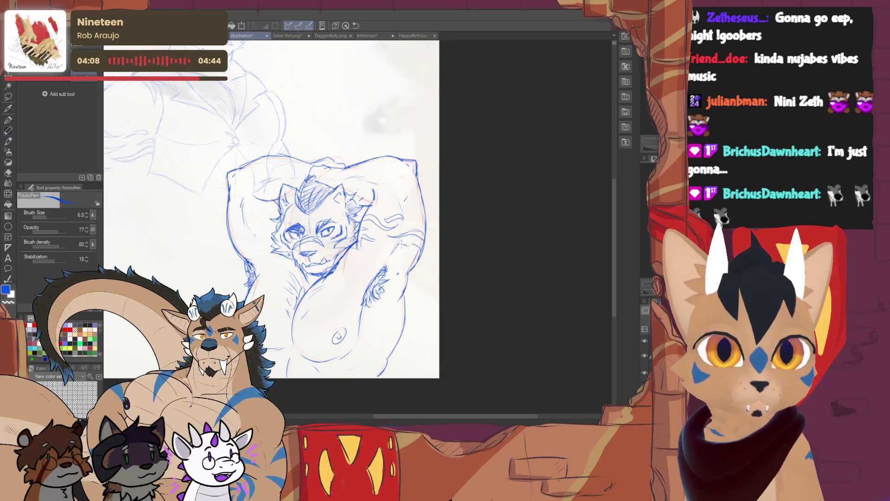
drag(406, 246, 452, 264)
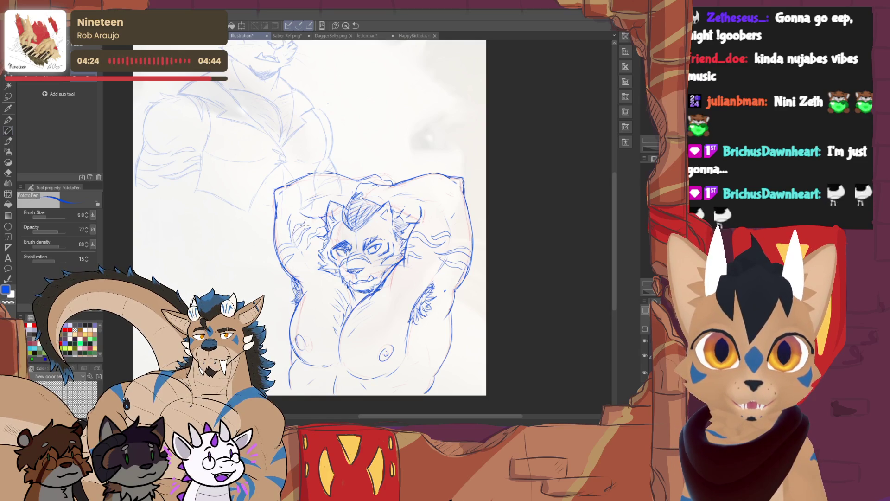
drag(359, 229, 323, 197)
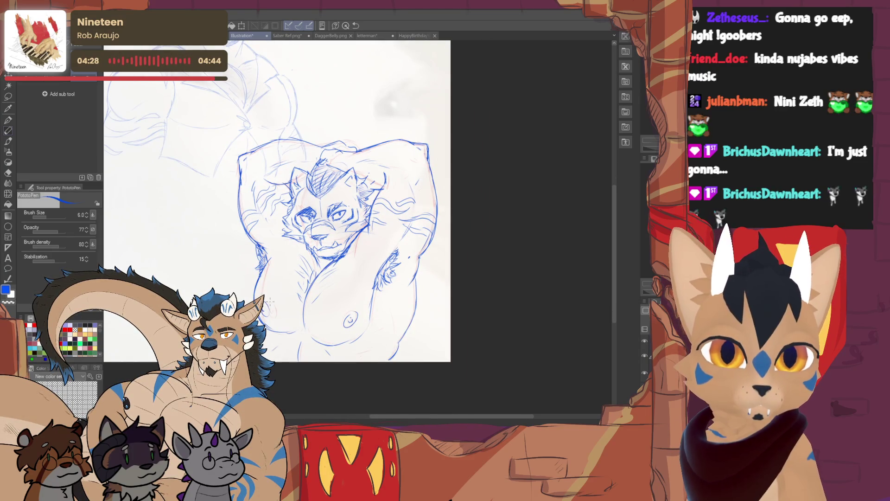
scroll(274, 306, up, 1)
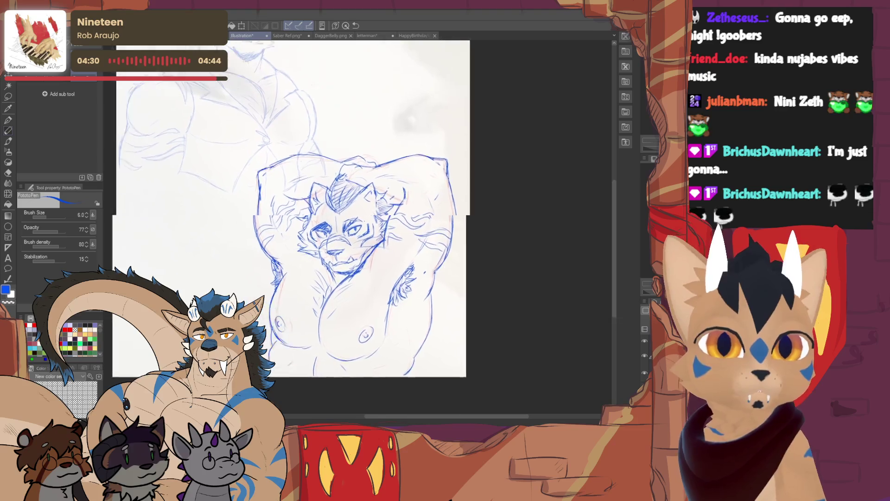
drag(312, 277, 298, 240)
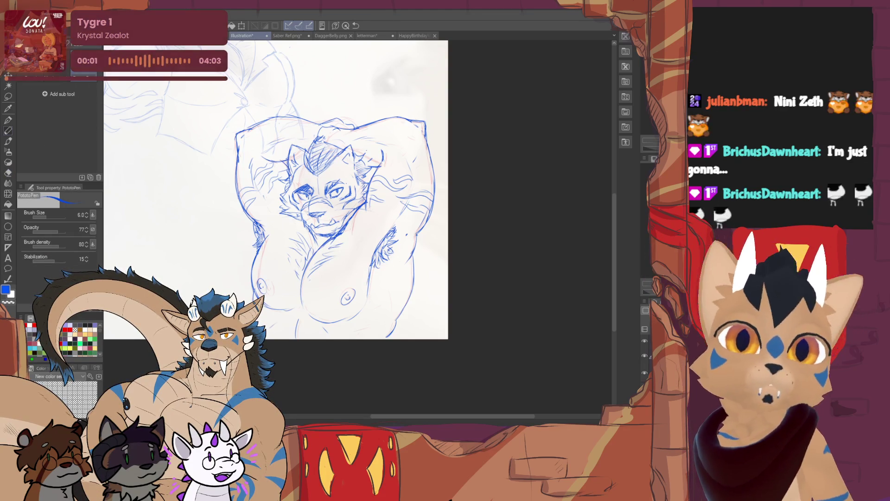
scroll(275, 190, right, 2)
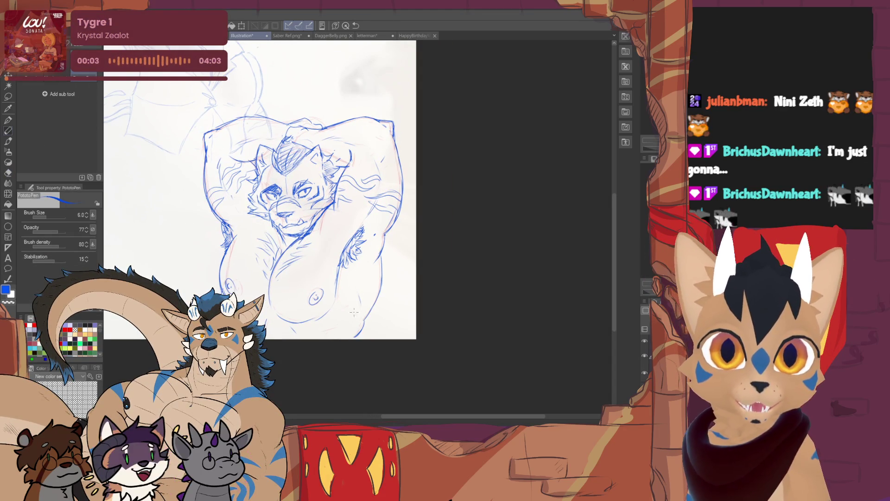
drag(352, 317, 341, 328)
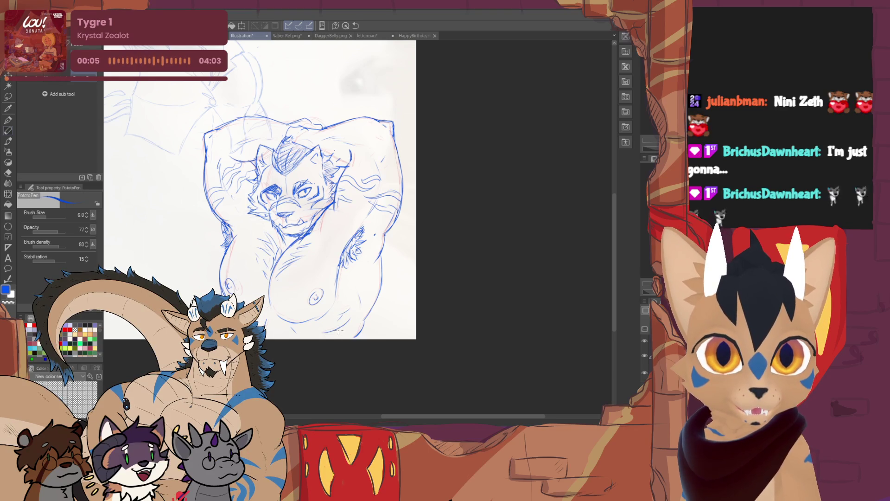
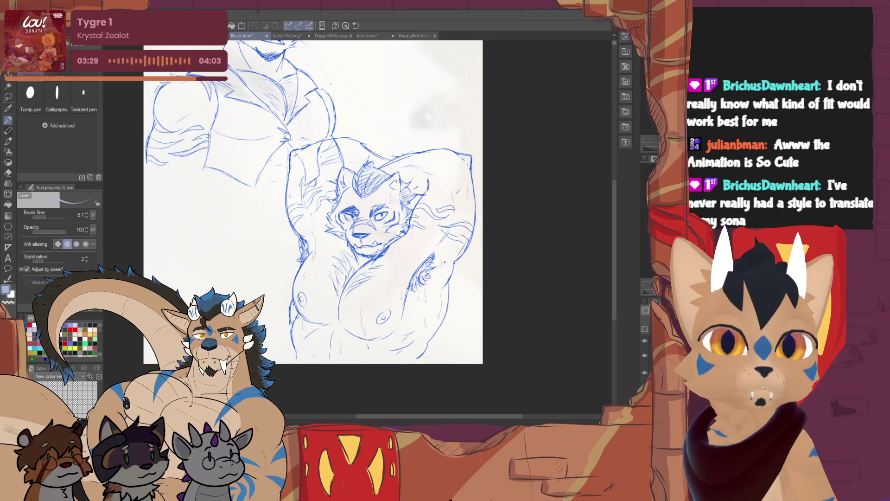
Step: Spray soft pale-blue airbrush shading across the lower tiger's chest
drag(313, 206, 322, 240)
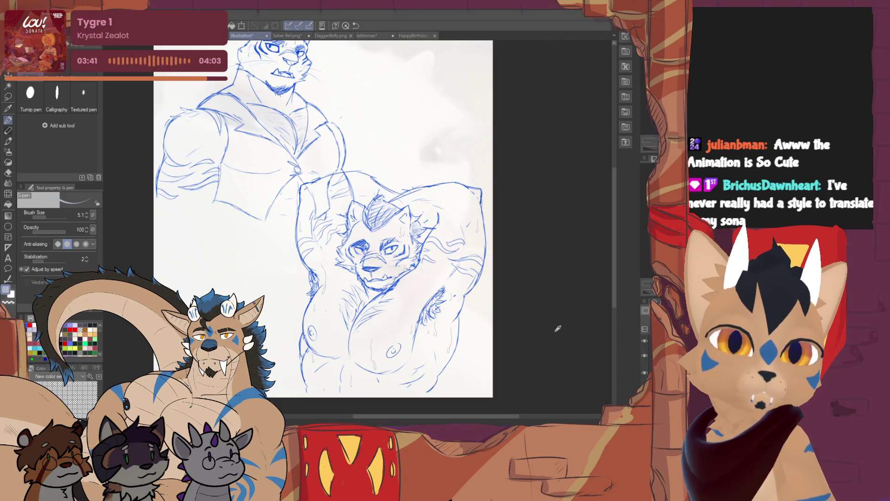
key(b)
drag(334, 309, 397, 300)
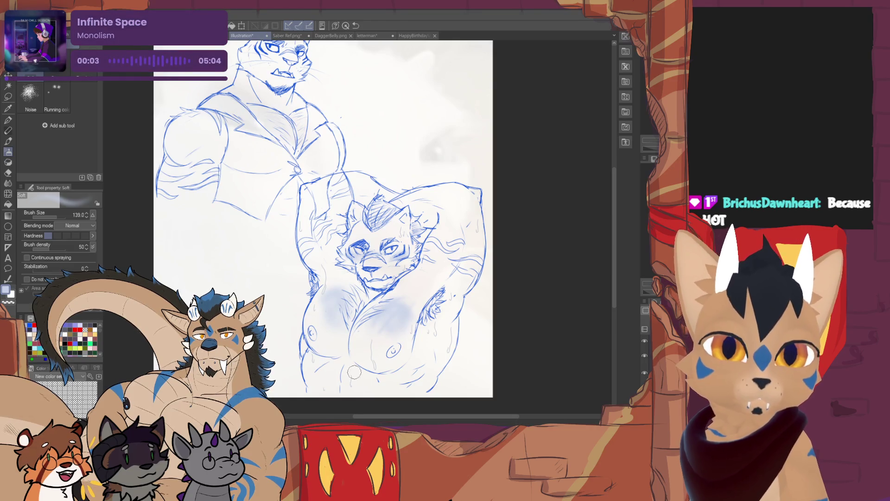
Step: Add more soft blue shading low on the chest, undoing and erasing to soften it
drag(324, 378, 341, 371)
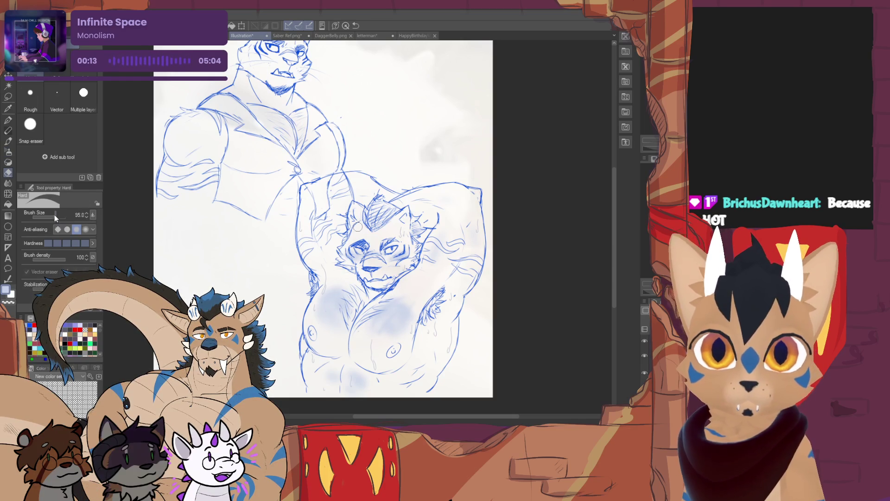
key(e)
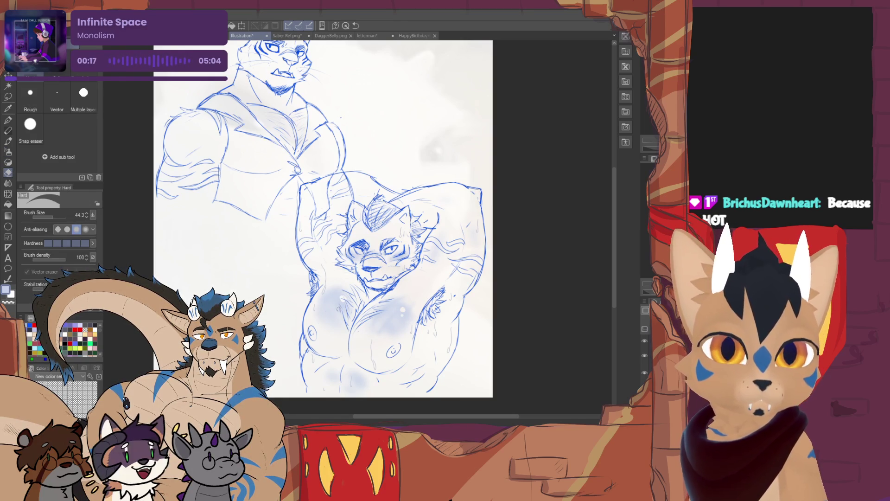
key(b)
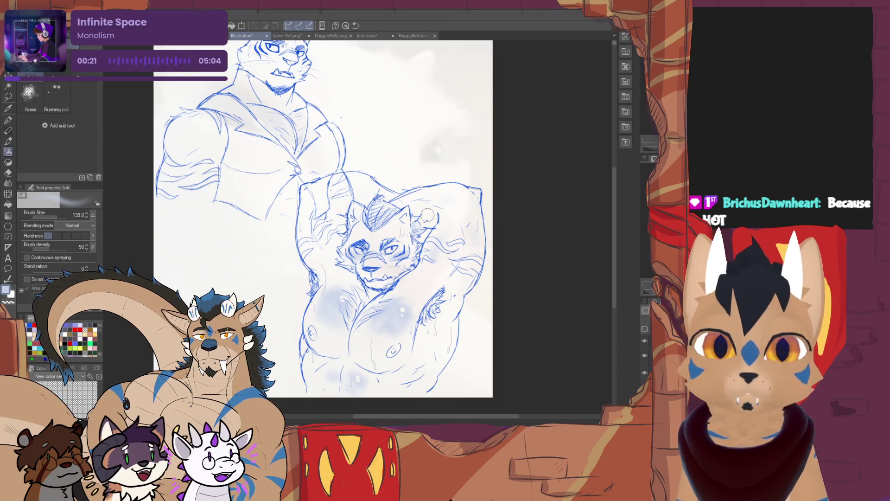
key(ctrl+z)
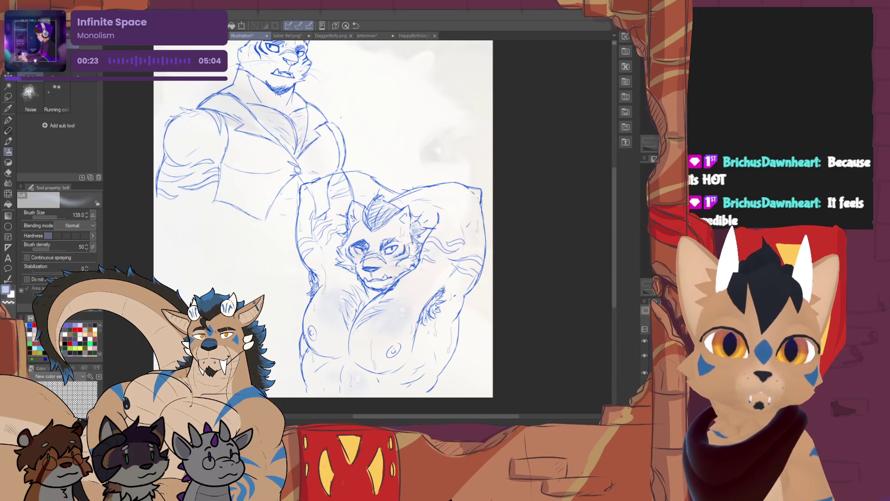
key(e)
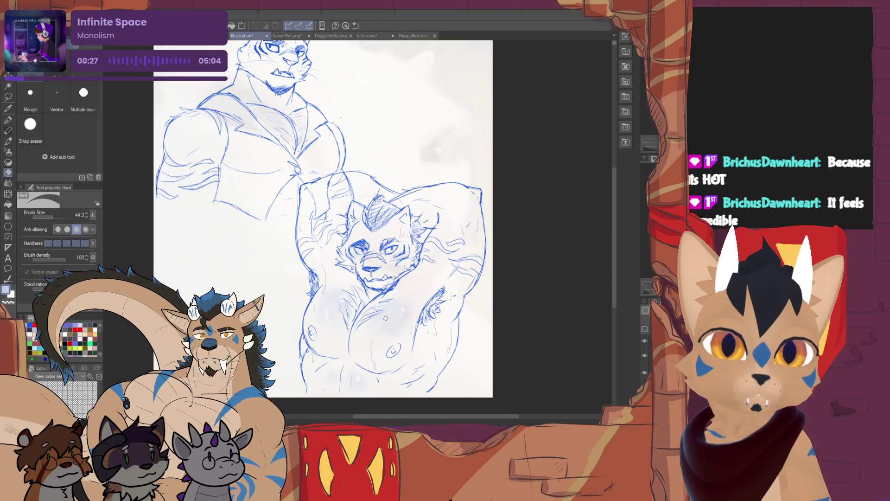
key(b)
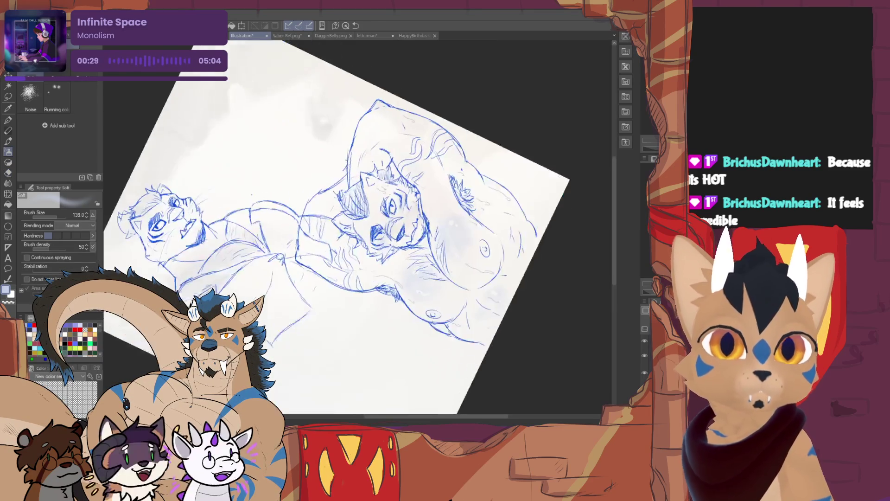
Step: Straighten the canvas rotation and zoom in and out to check the chest and face
key(^)
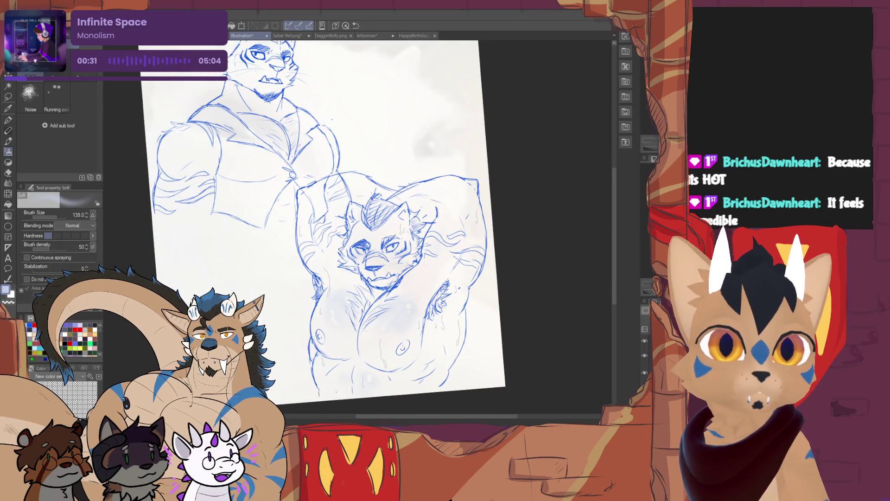
key(ctrl+plus)
key(ctrl+plus)
key(ctrl+plus)
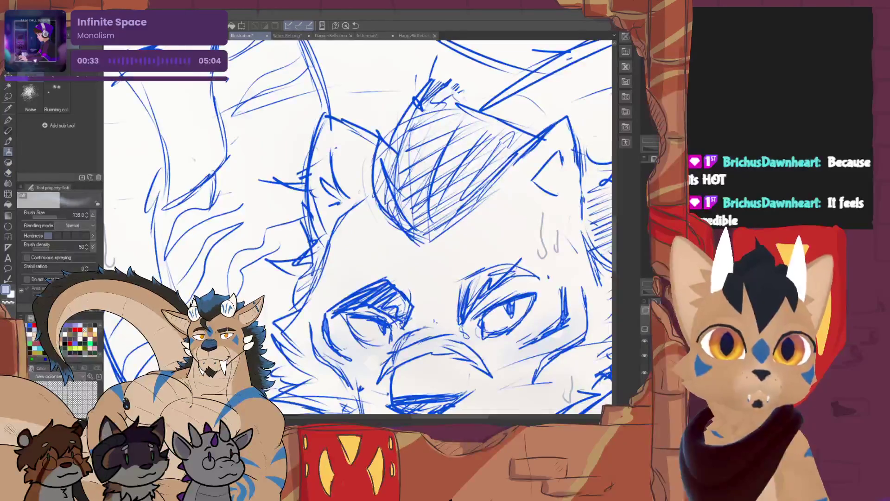
key(ctrl+minus)
key(ctrl+minus)
key(ctrl+minus)
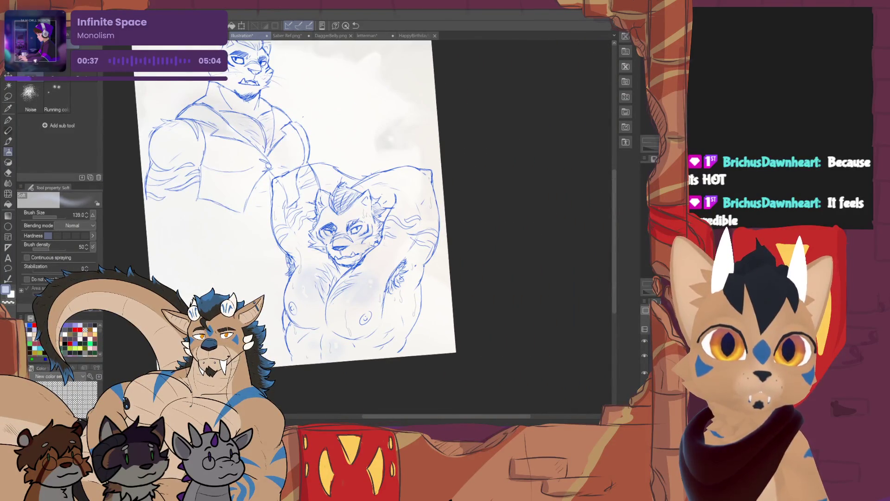
key(ctrl+plus)
key(ctrl+plus)
key(ctrl+plus)
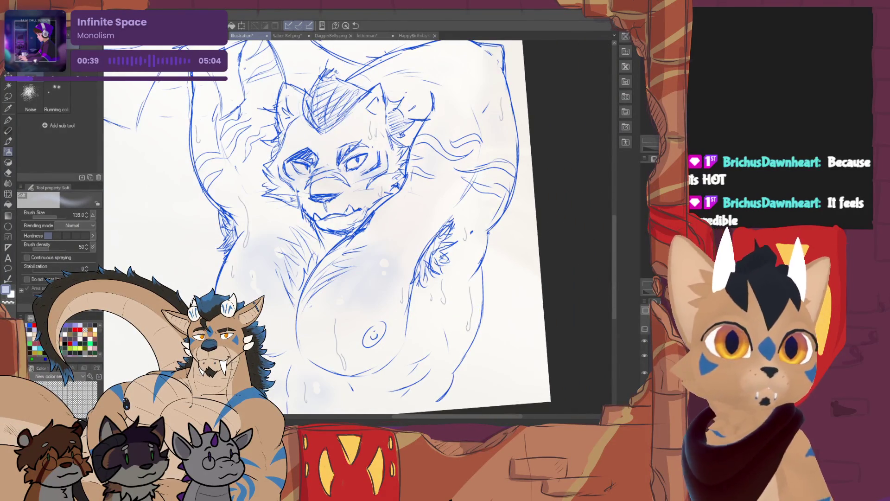
key(ctrl+at)
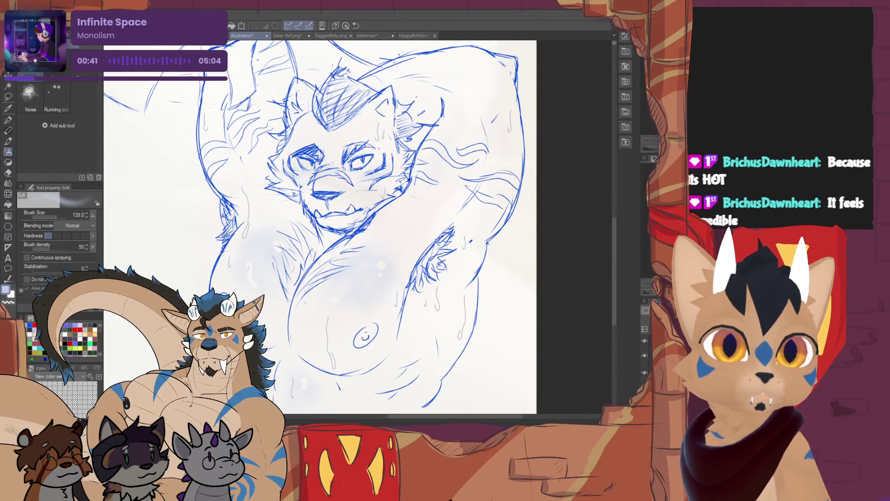
key(ctrl+plus)
key(ctrl+plus)
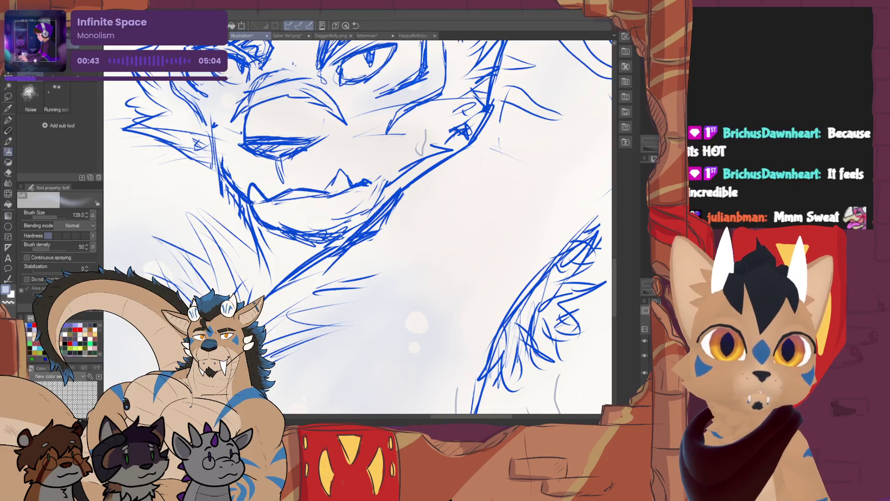
key(ctrl+minus)
key(ctrl+minus)
key(ctrl+minus)
scroll(306, 218, down, 3)
scroll(325, 209, up, 2)
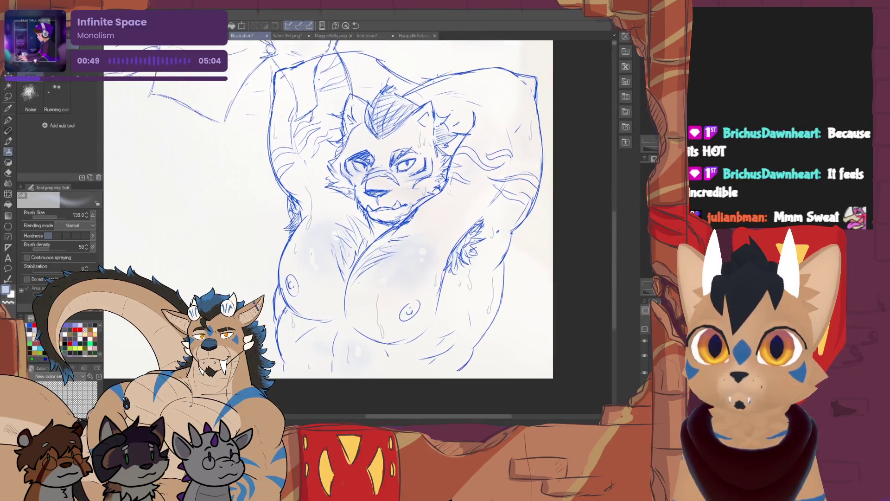
scroll(325, 209, up, 2)
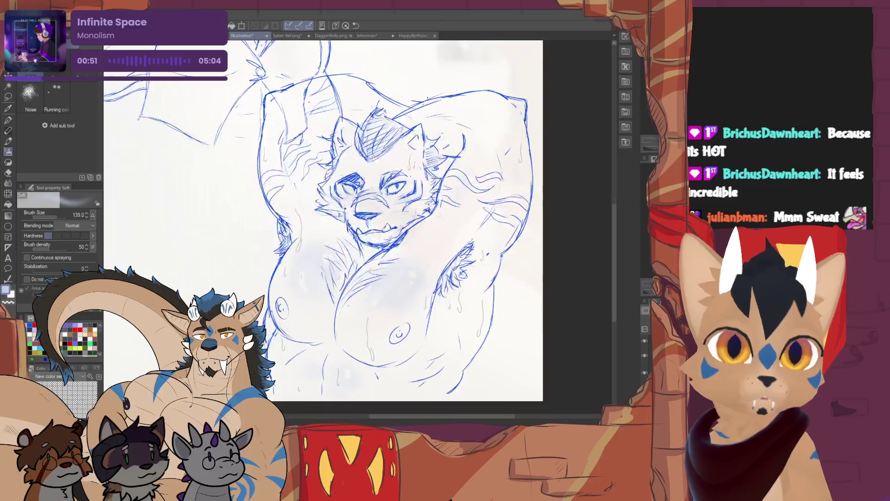
scroll(324, 218, up, 1)
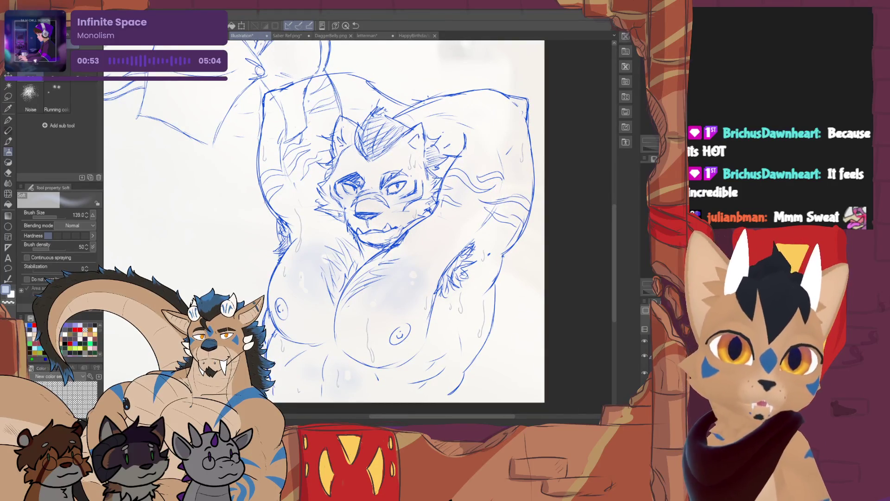
key(p)
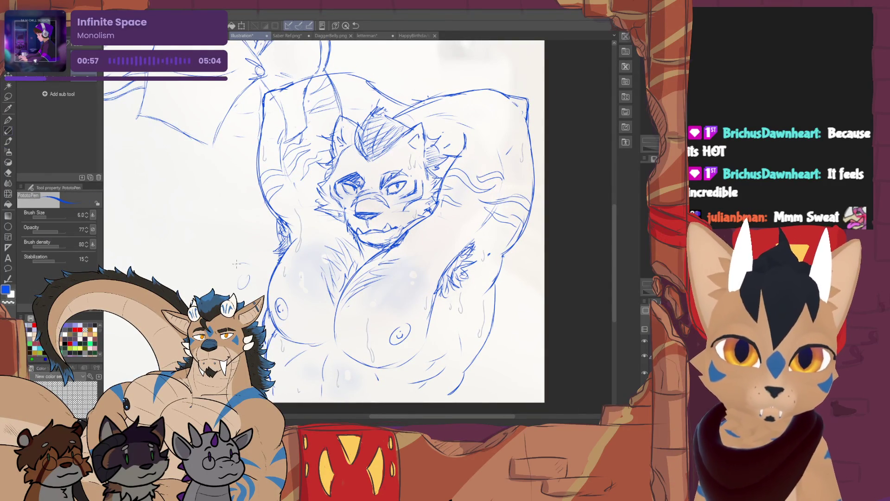
Step: Sketch extra blue strokes near the lower tiger's left cheek
mouse_move(371, 214)
mouse_down()
mouse_move(367, 195)
mouse_move(237, 171)
mouse_up()
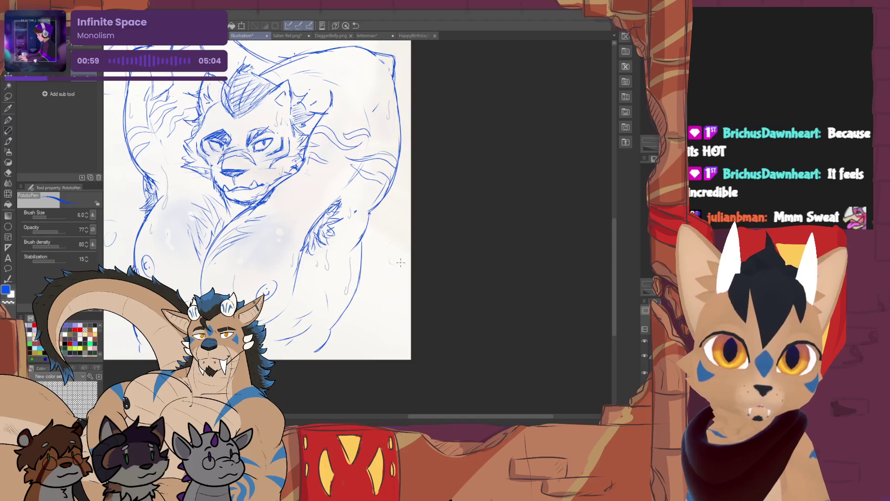
drag(383, 264, 471, 279)
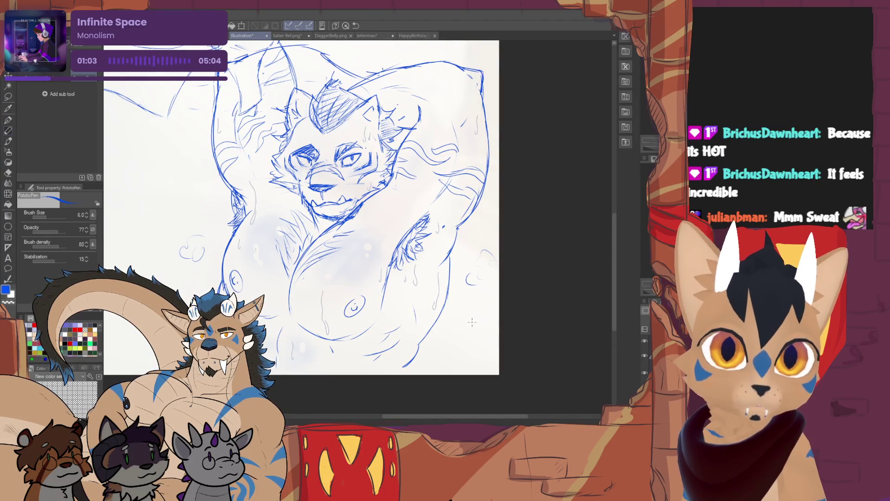
drag(474, 332, 502, 368)
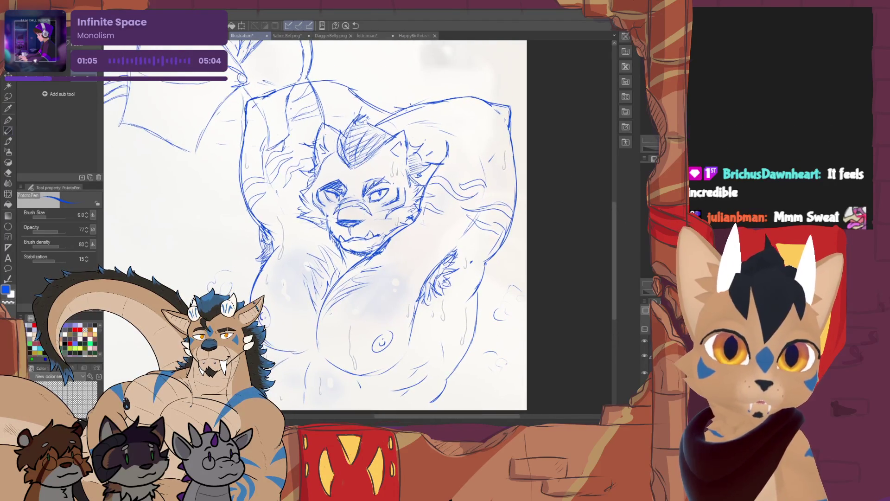
scroll(218, 223, up, 5)
scroll(218, 223, down, 5)
mouse_move(345, 220)
mouse_down()
mouse_move(328, 208)
mouse_move(309, 298)
mouse_move(338, 222)
mouse_move(325, 232)
mouse_up()
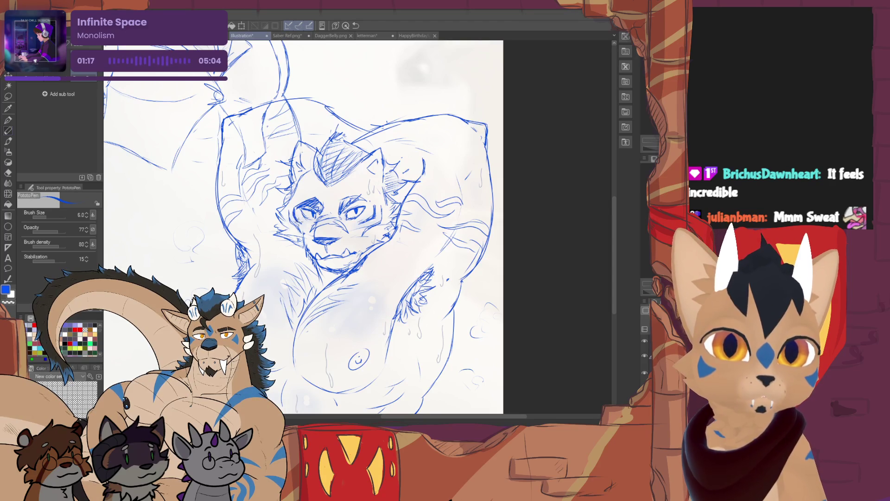
mouse_move(290, 211)
mouse_down()
mouse_move(288, 226)
mouse_move(313, 256)
mouse_up()
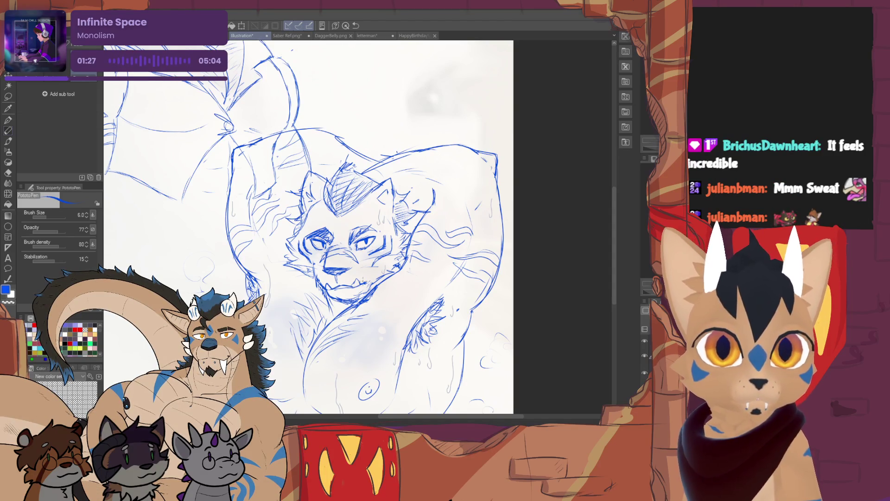
Step: Draw a fang line at the lower tiger's mouth
key(e)
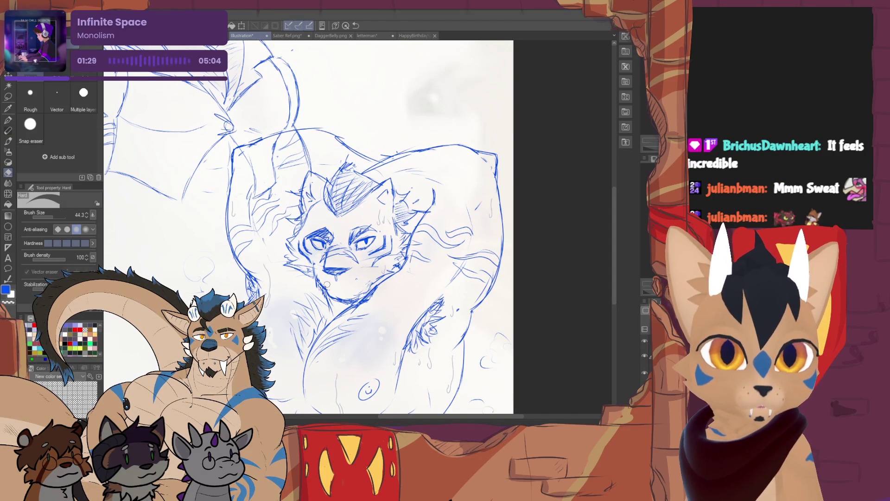
key(p)
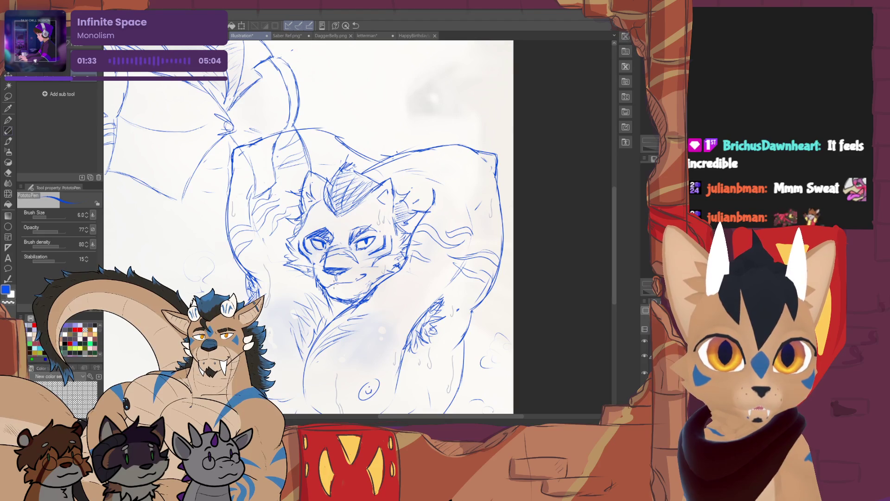
drag(355, 275, 358, 281)
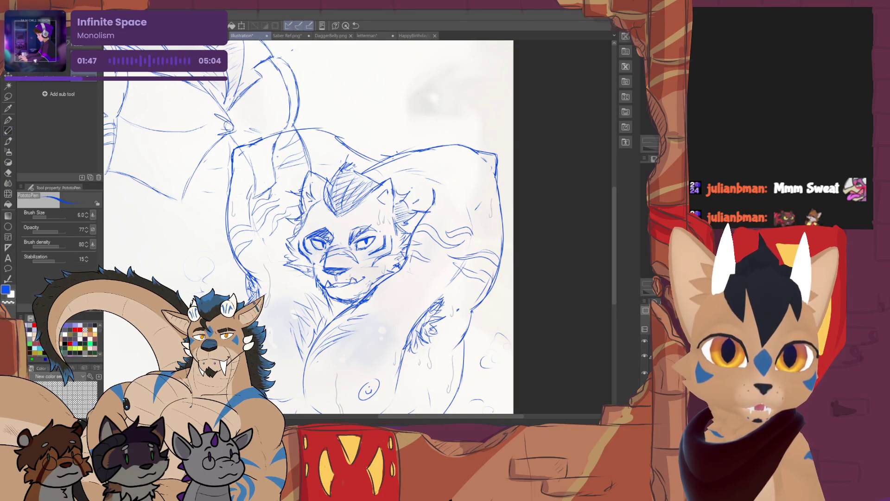
scroll(334, 231, down, 5)
scroll(334, 232, up, 7)
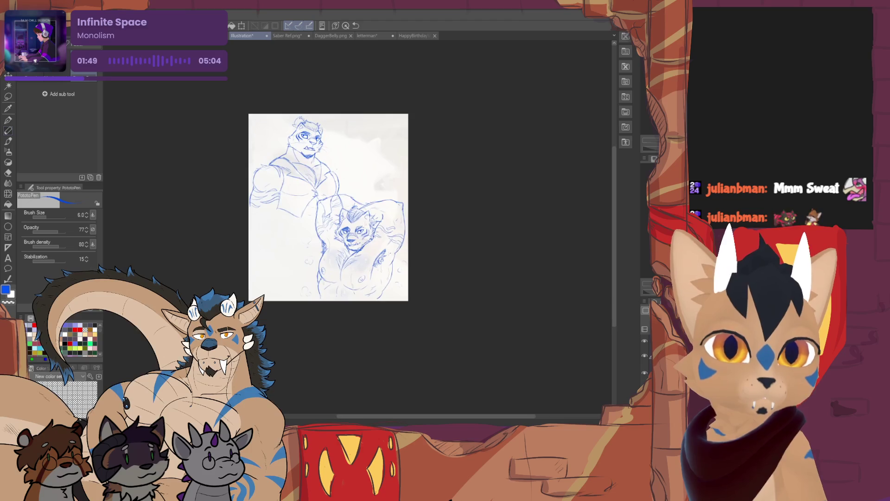
Step: Erase the rough teeth and mouth lines and add a short stroke along the chin
key(e)
mouse_move(309, 308)
mouse_down()
mouse_move(357, 301)
mouse_move(326, 315)
mouse_move(360, 311)
mouse_up()
key(p)
key(e)
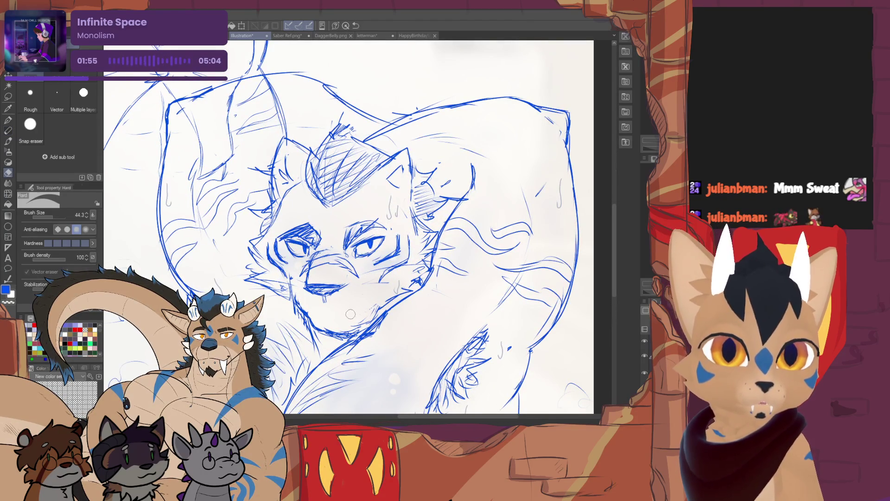
key(p)
key(e)
mouse_move(297, 297)
mouse_down()
mouse_move(310, 314)
mouse_move(295, 311)
mouse_move(310, 317)
mouse_up()
key(p)
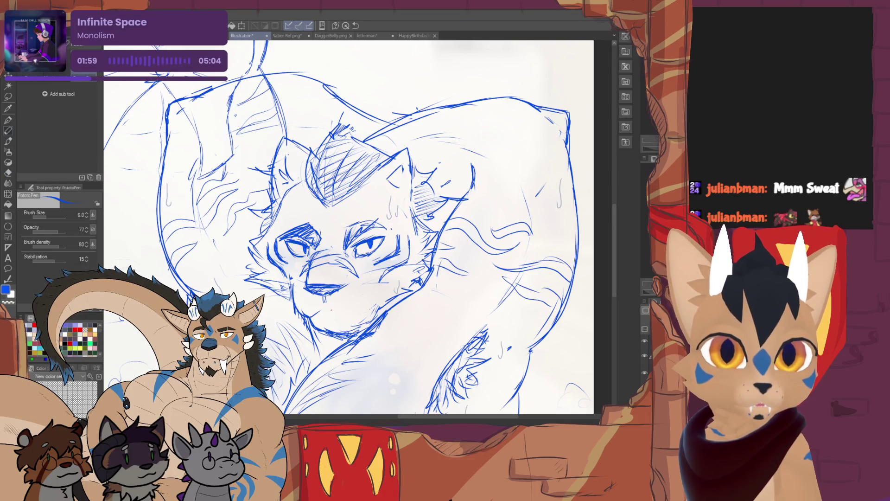
key(e)
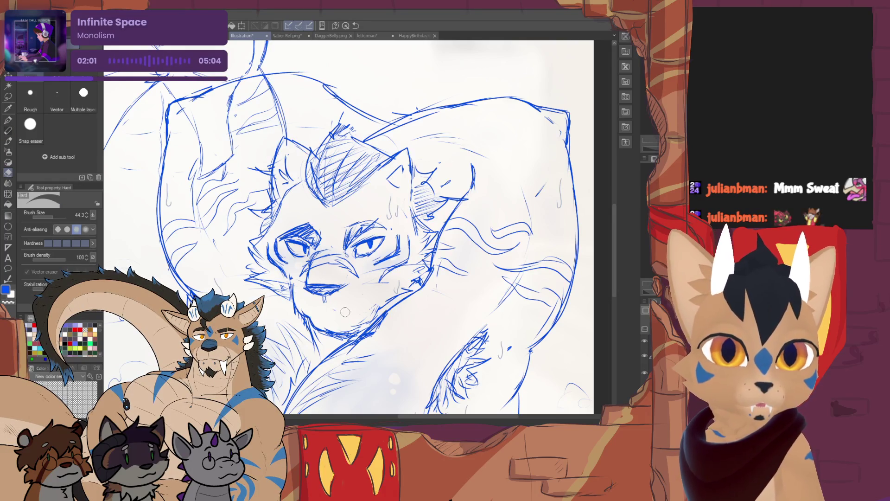
key(p)
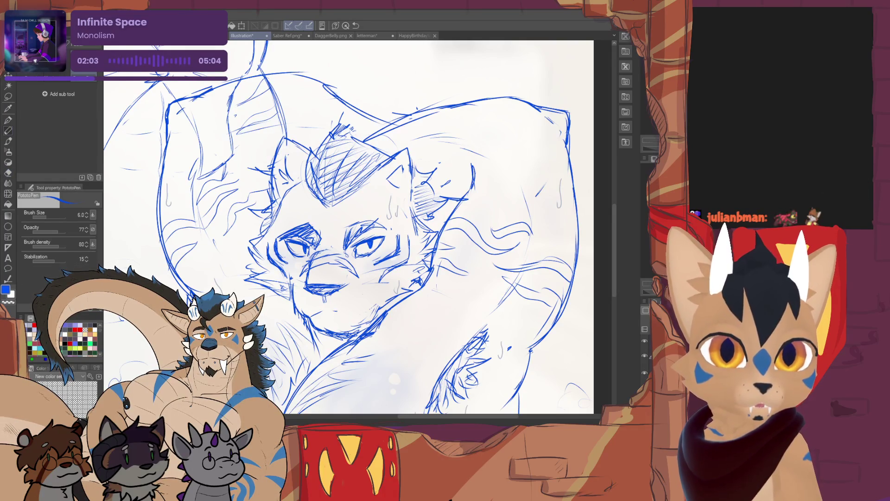
drag(354, 314, 365, 312)
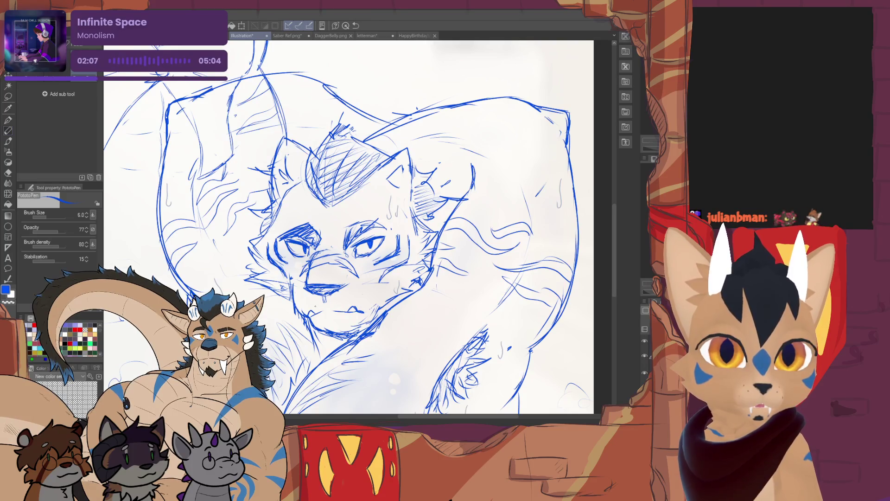
Step: Erase part of the right eye's lower lid to clean it up
key(ctrl+minus)
key(ctrl+minus)
key(ctrl+minus)
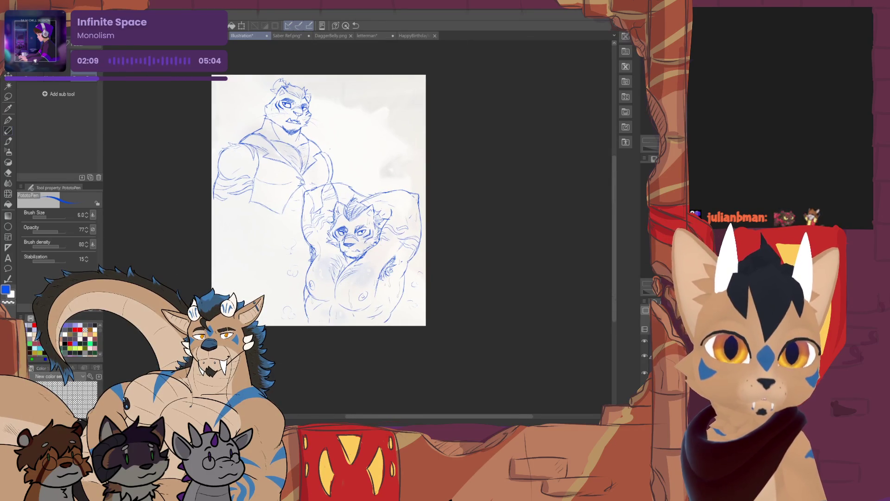
key(ctrl+plus)
key(ctrl+plus)
key(ctrl+plus)
key(ctrl+plus)
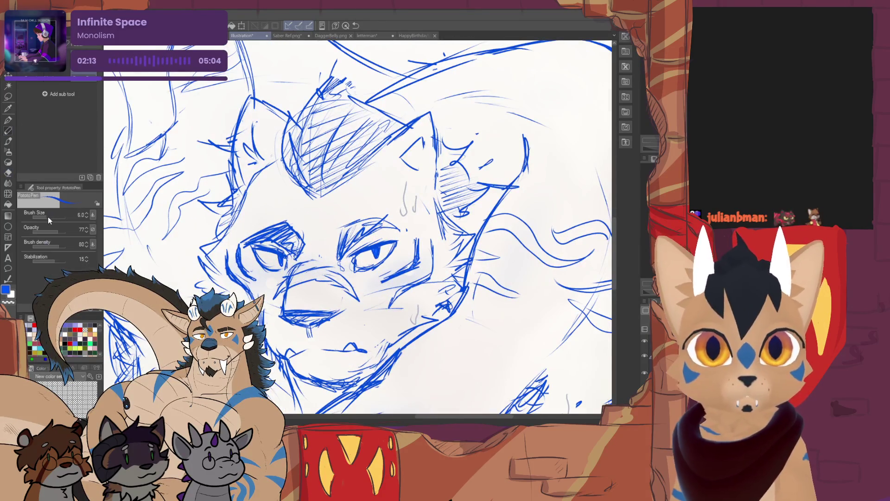
key(e)
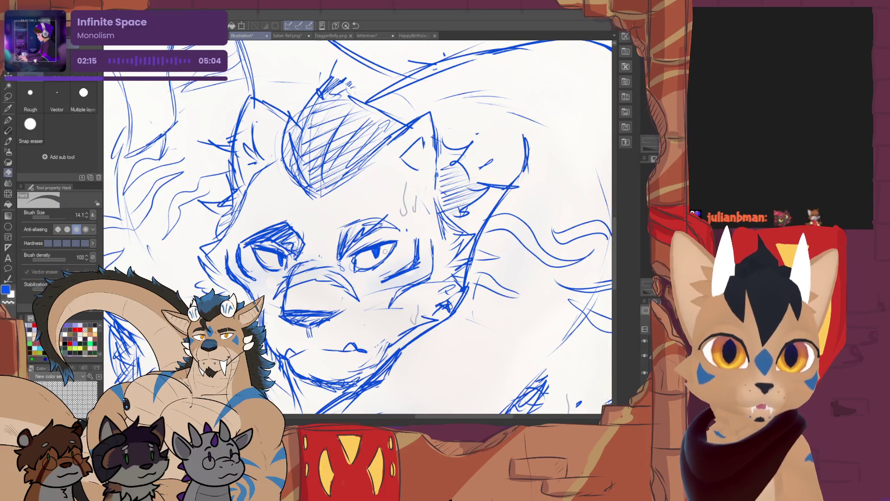
mouse_move(358, 262)
mouse_down()
mouse_move(369, 271)
mouse_move(354, 270)
mouse_move(392, 252)
mouse_up()
key(p)
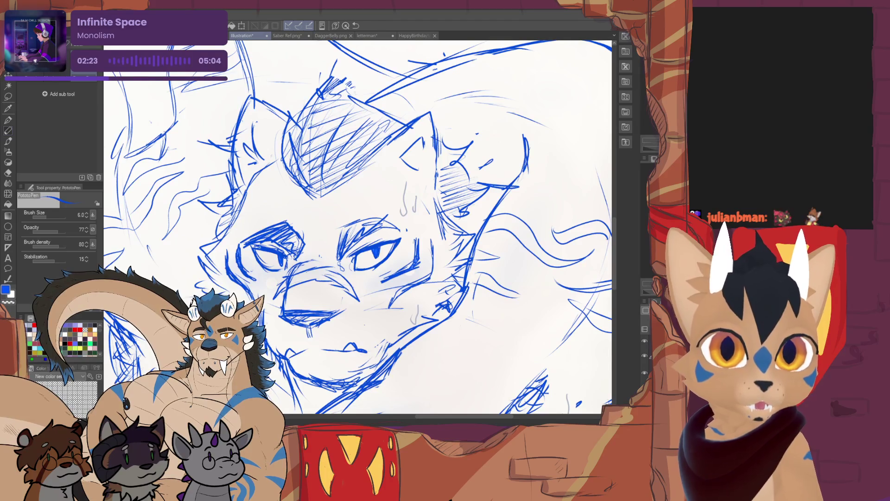
Step: Redraw the lower tiger's mouth line with two short strokes
key(e)
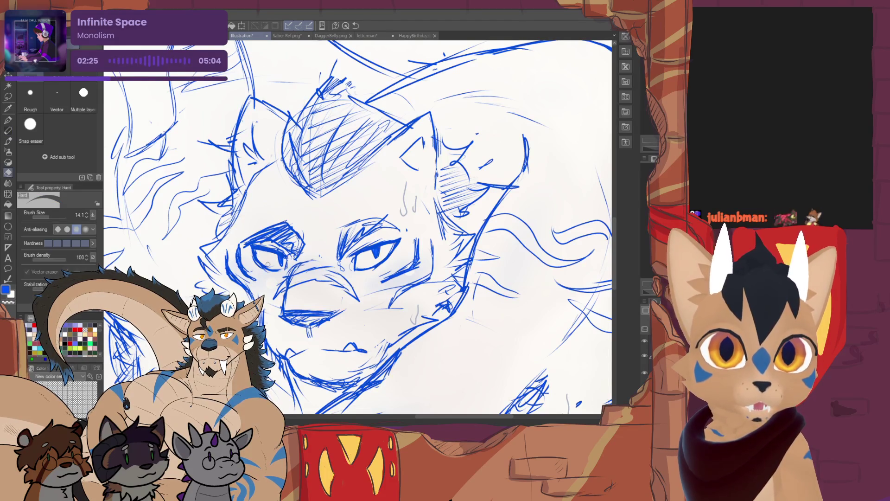
key(p)
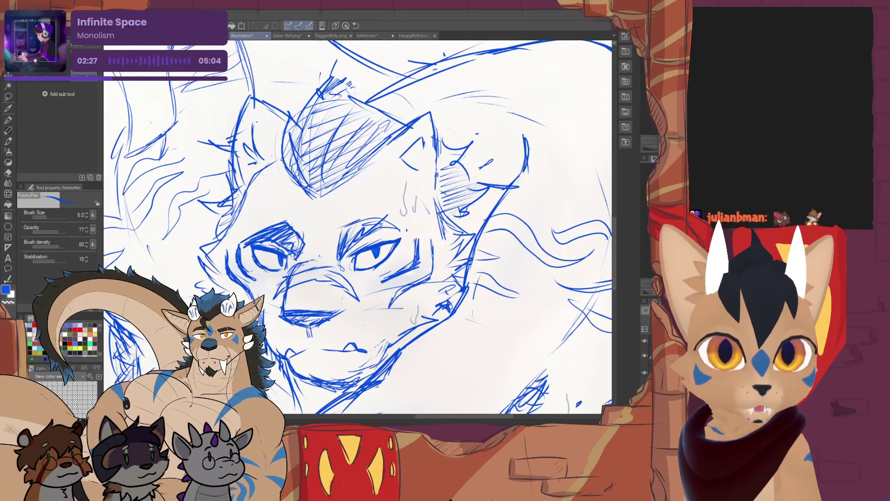
key(e)
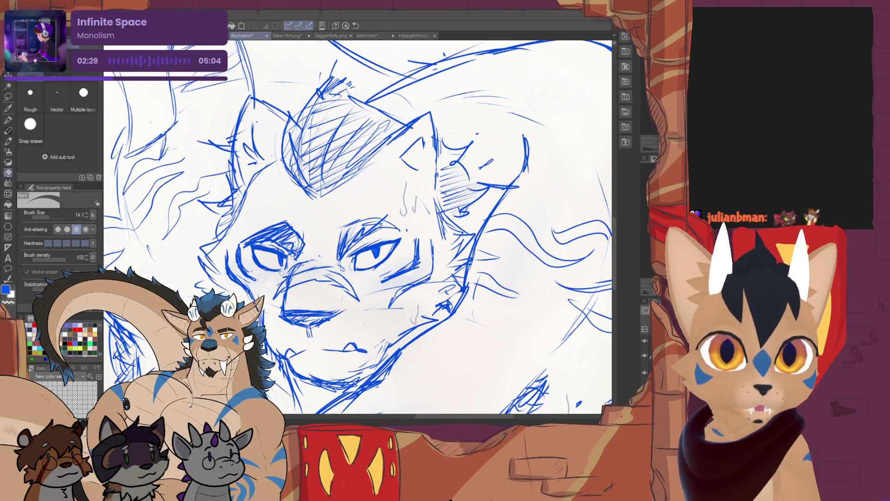
key(p)
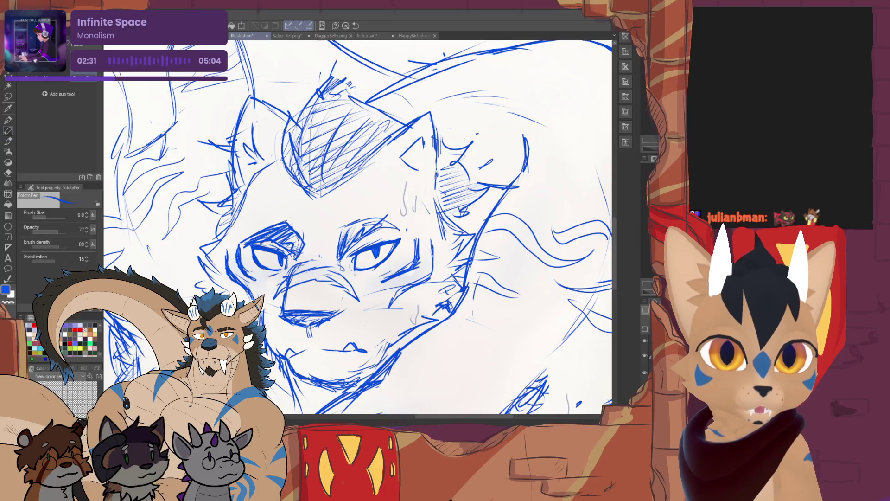
key(ctrl+minus)
key(ctrl+minus)
key(ctrl+minus)
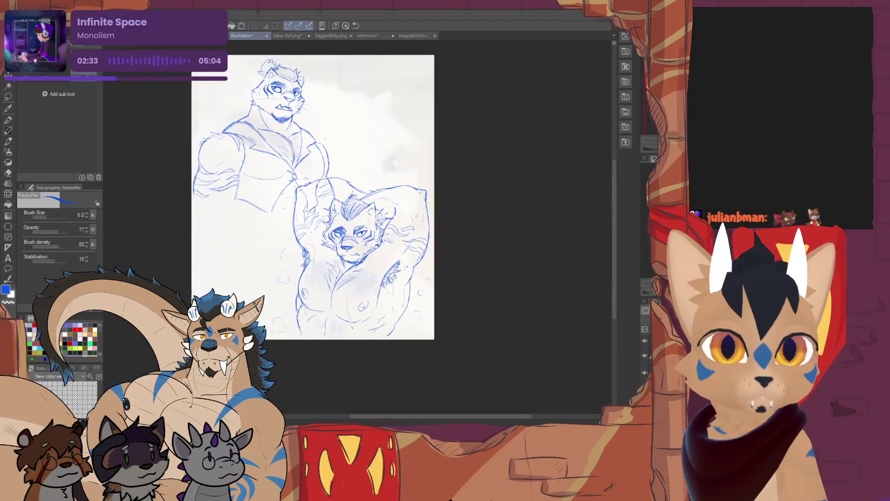
key(ctrl+plus)
key(ctrl+plus)
key(ctrl+plus)
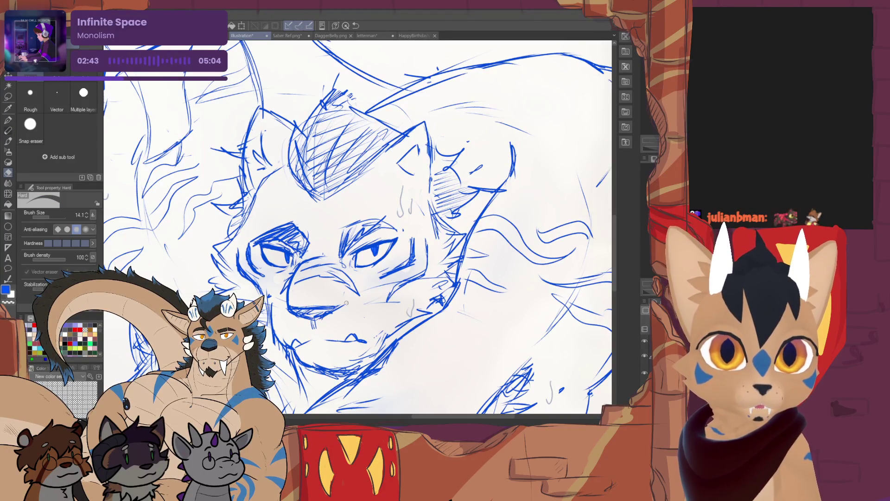
drag(345, 304, 291, 325)
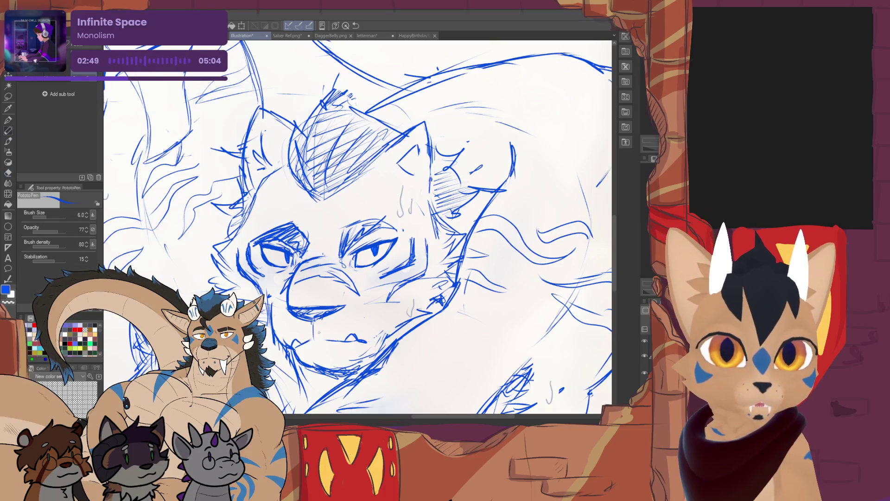
scroll(357, 227, down, 5)
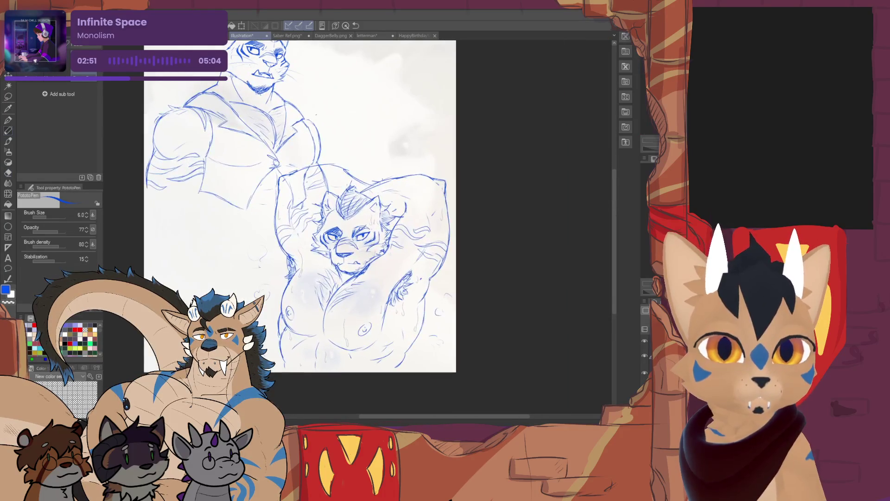
Step: Draw new strokes along the lower-left jaw and chin, touching up with the eraser
scroll(297, 206, down, 1)
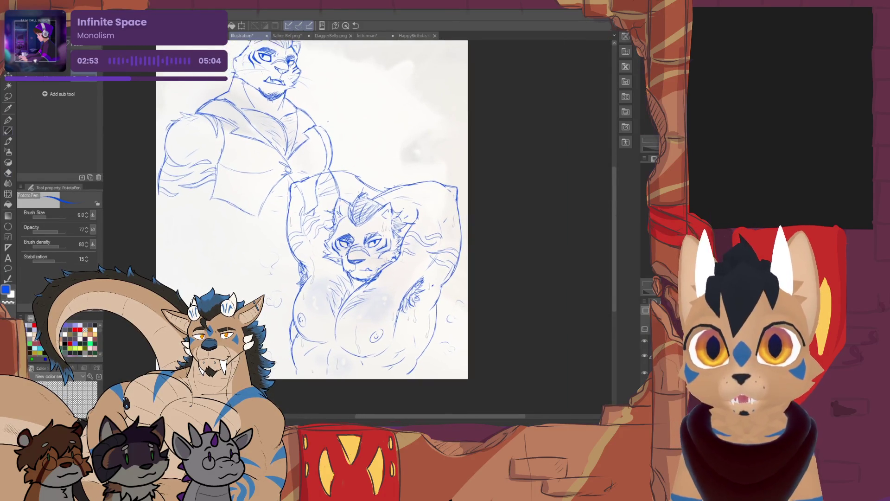
scroll(325, 222, up, 5)
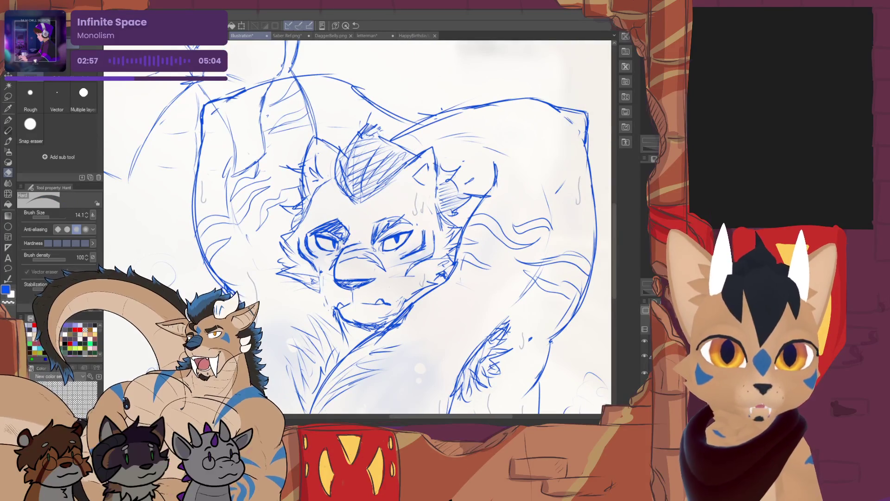
drag(320, 294, 335, 311)
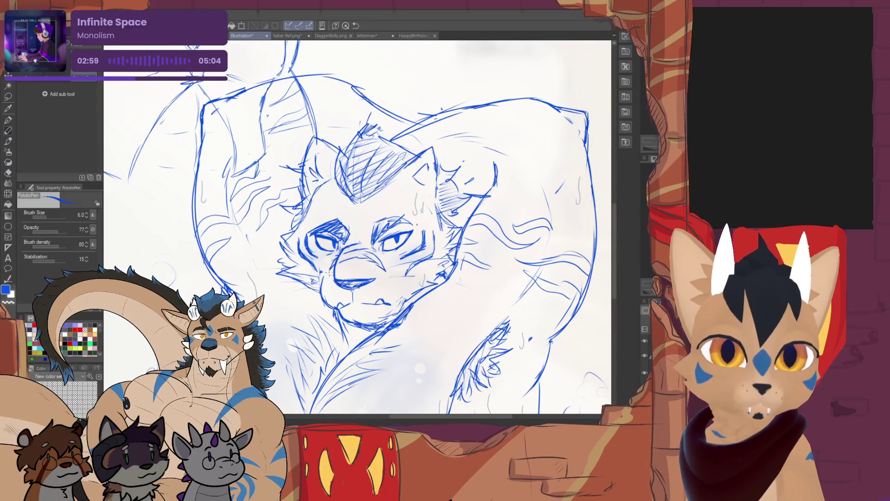
key(e)
key(p)
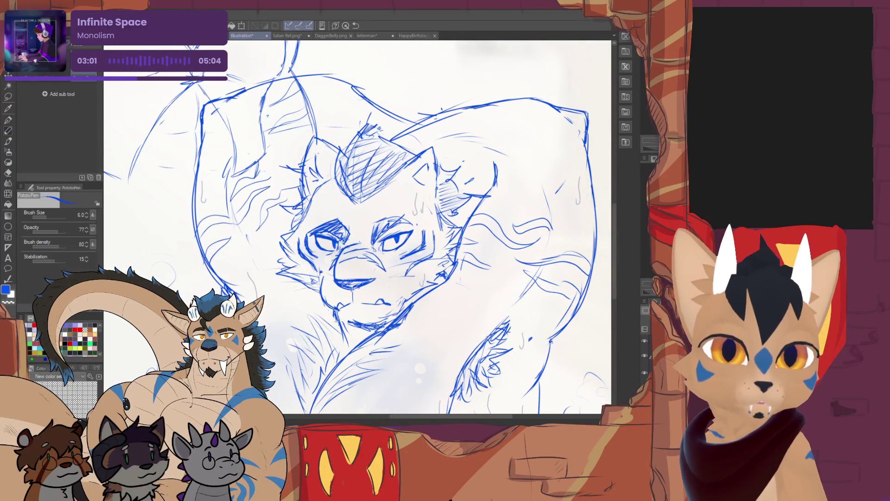
drag(339, 314, 355, 332)
key(e)
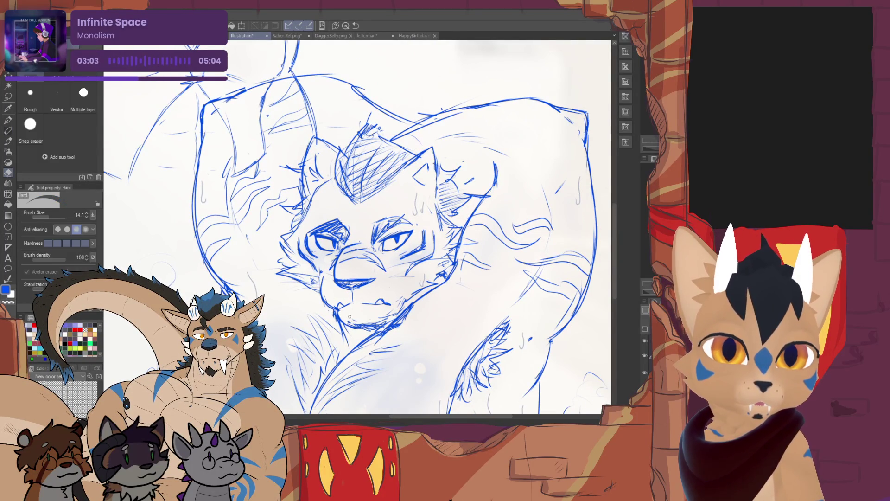
key(p)
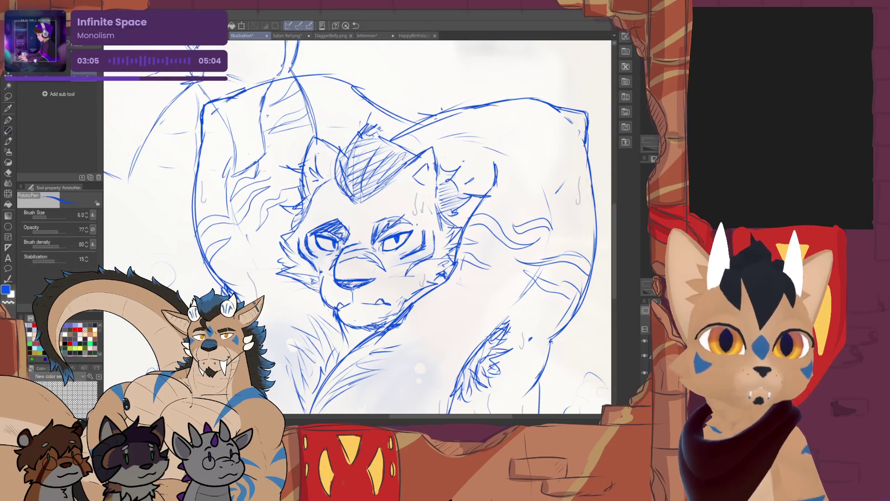
key(ctrl+0)
scroll(360, 232, up, 4)
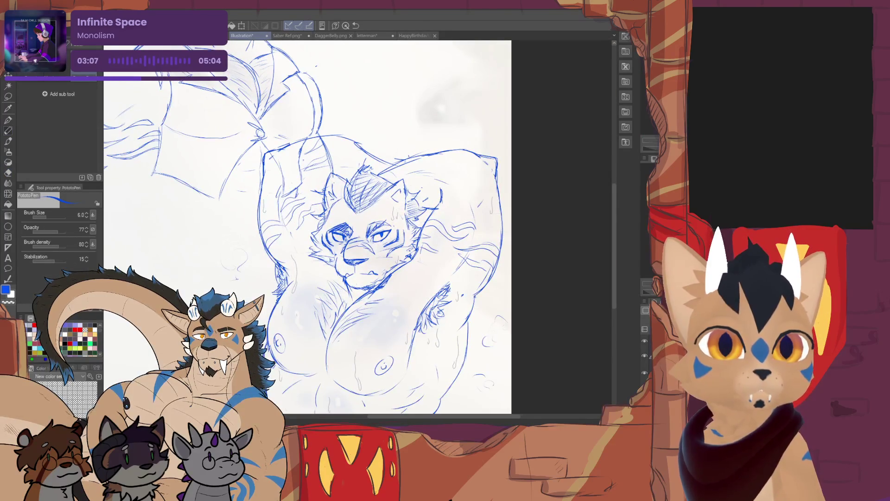
Step: Refine the lower tiger's face and chest linework, alternating pen and eraser
drag(324, 232, 299, 223)
key(e)
key(p)
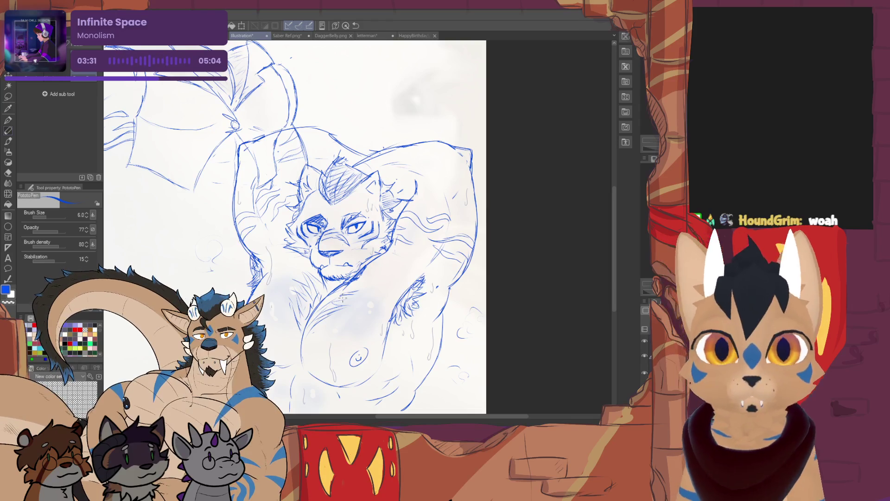
key(e)
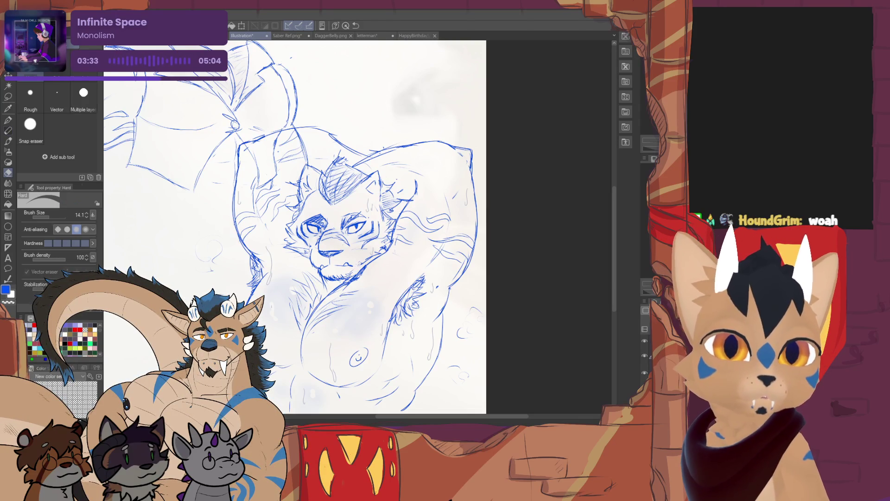
key(p)
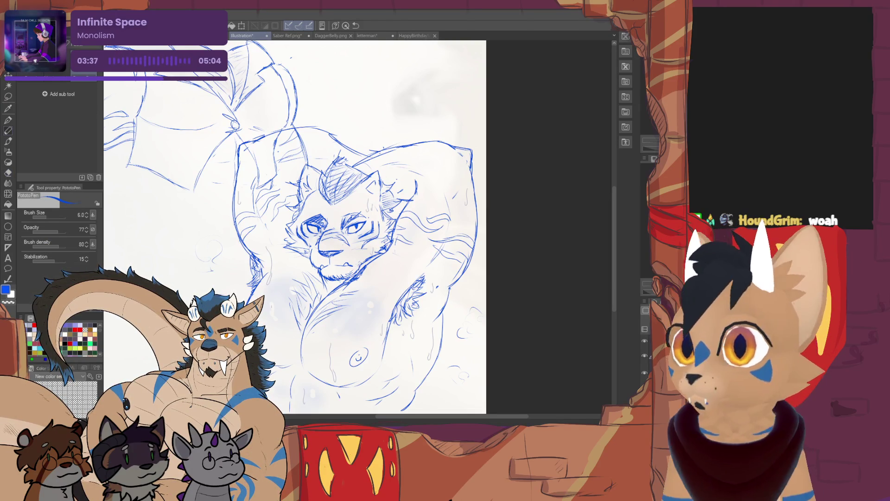
scroll(297, 227, up, 2)
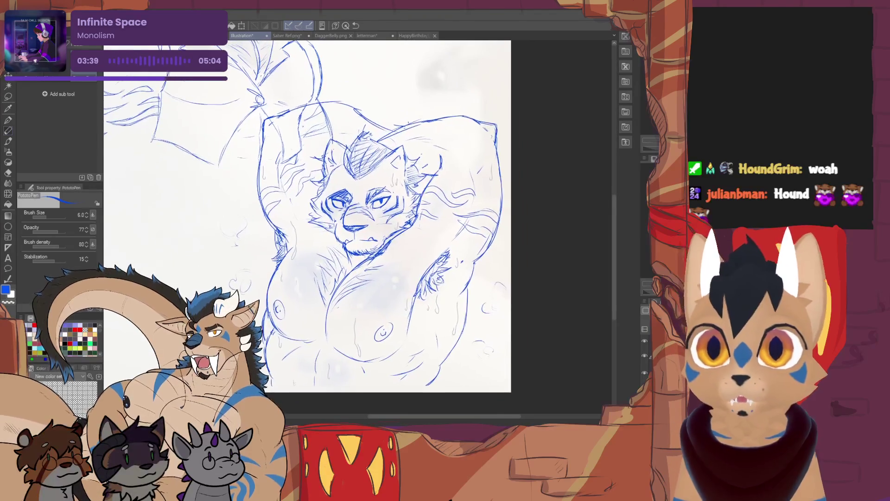
scroll(320, 227, down, 2)
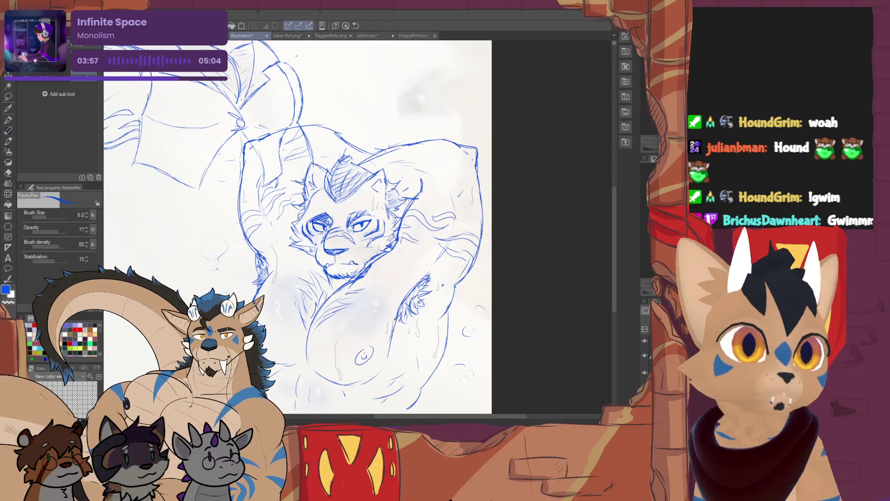
scroll(297, 227, up, 3)
Step: Draw a short blue stroke along the tiger's lower right side
key(e)
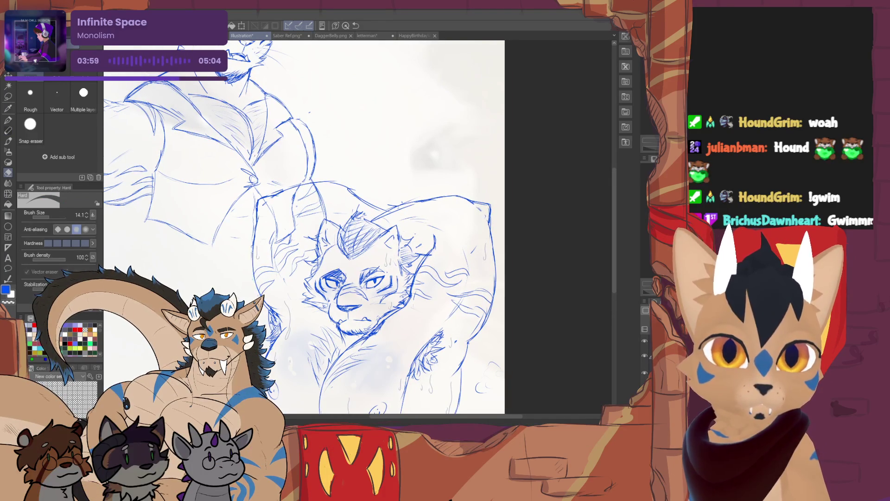
key(p)
drag(254, 227, 250, 267)
key(e)
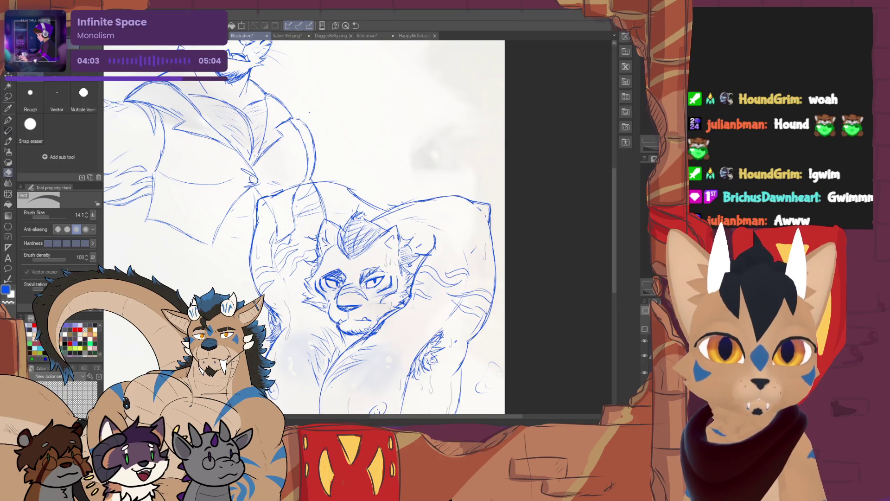
key(p)
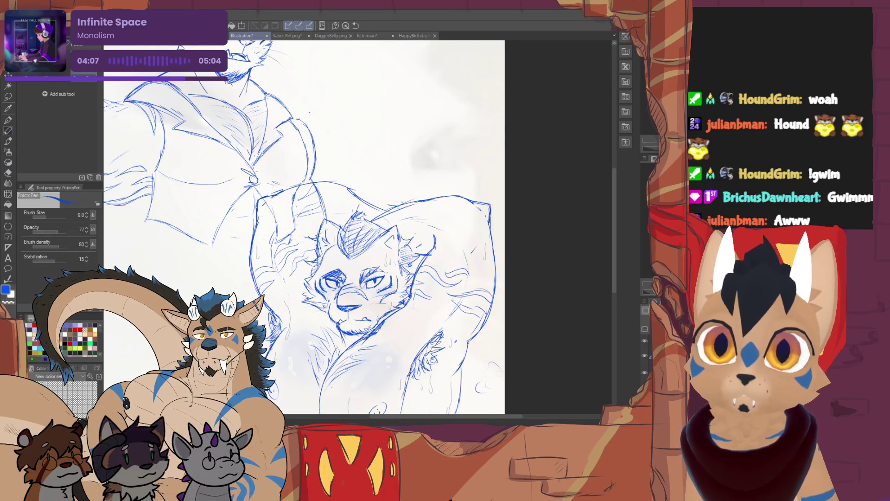
key(e)
key(p)
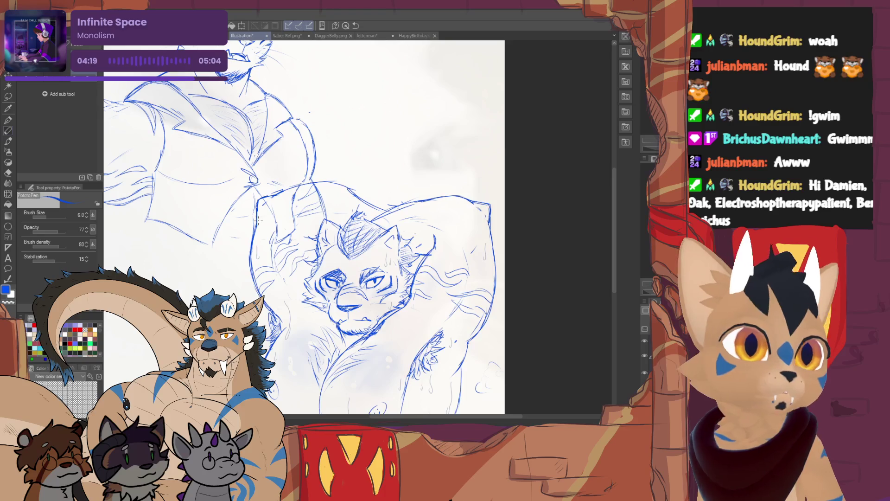
Step: Redraw the figure's right-edge outline with short blue strokes, erasing the stray lines
key(e)
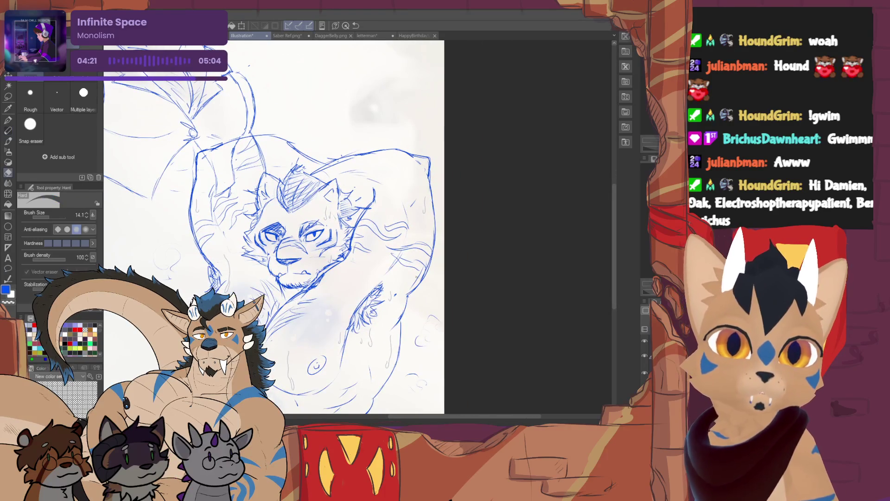
key(p)
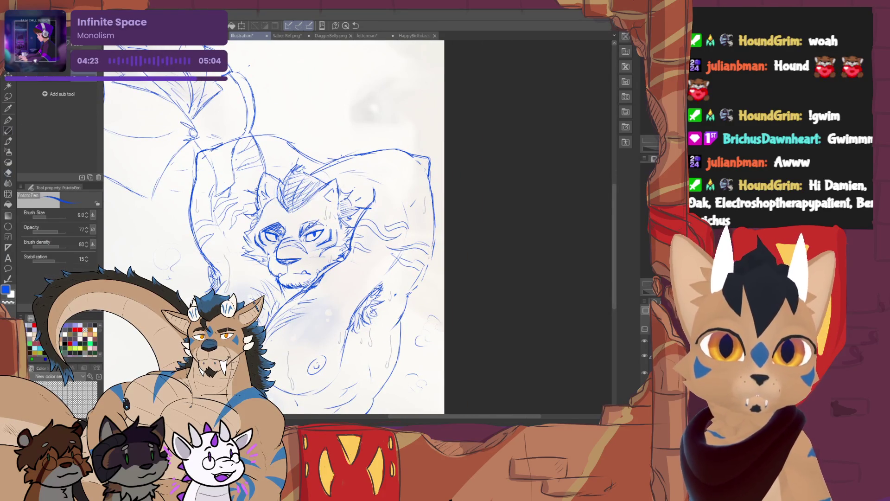
key(e)
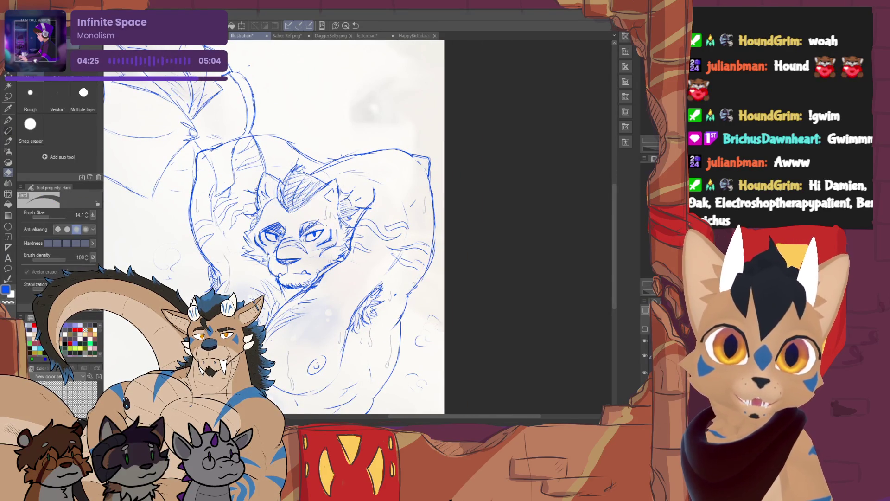
key(p)
mouse_move(409, 294)
mouse_down()
mouse_move(429, 254)
mouse_move(431, 266)
mouse_up()
key(e)
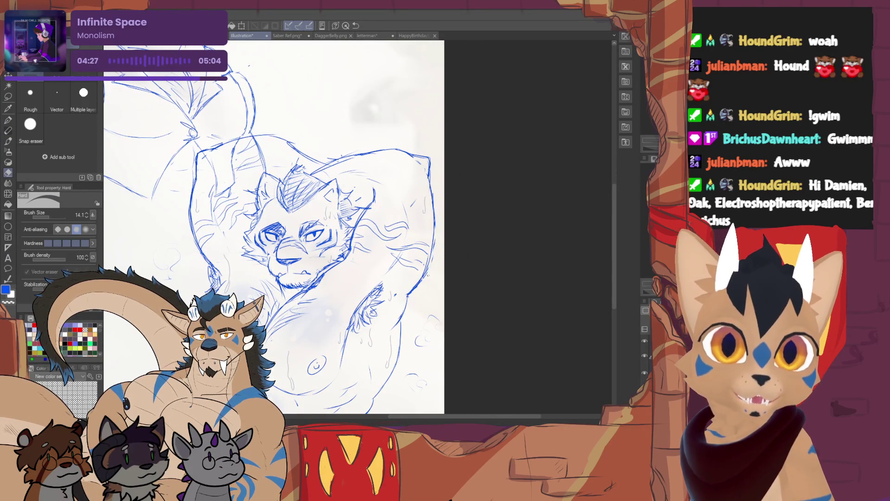
key(p)
drag(435, 222, 423, 275)
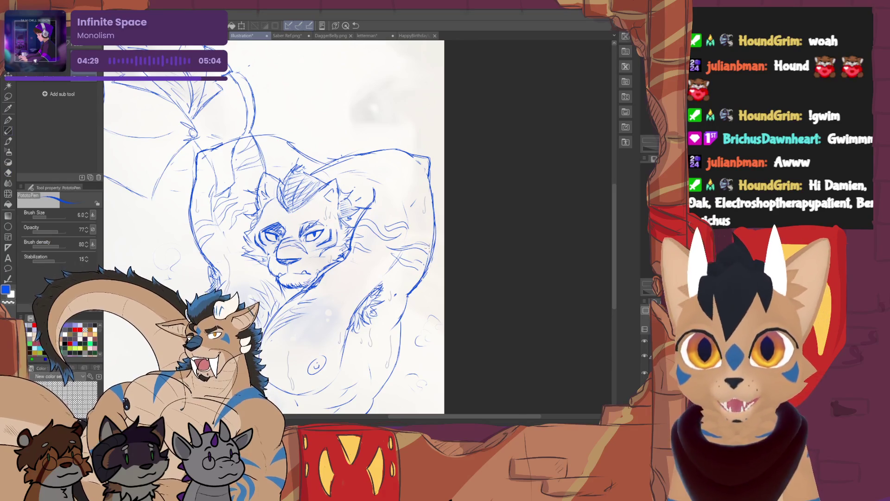
key(e)
drag(431, 232, 425, 271)
key(p)
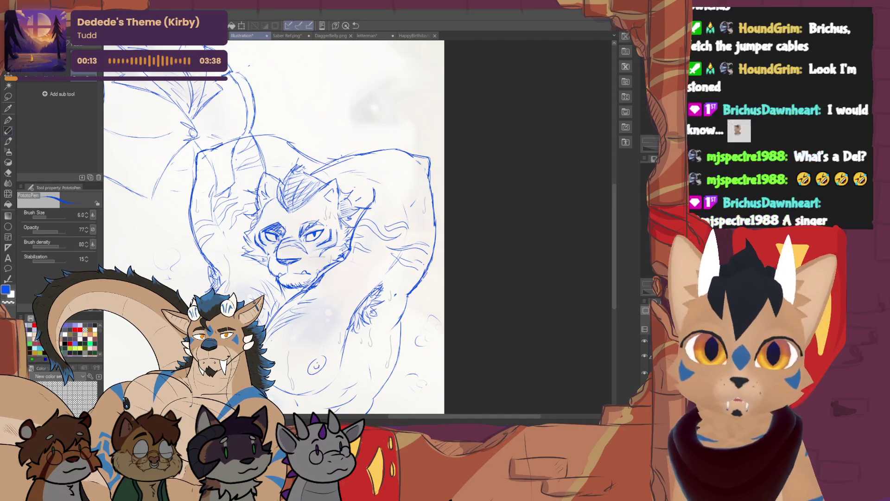
drag(287, 232, 343, 190)
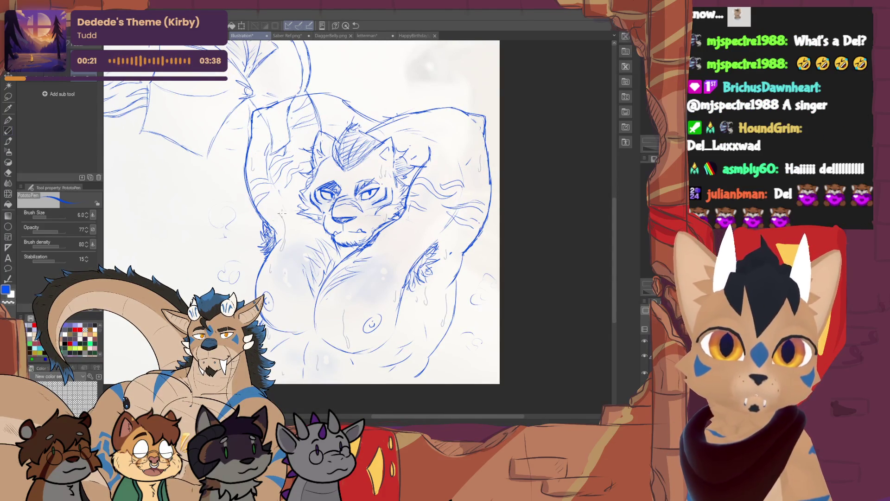
Step: Touch up the tiger's sides and sweat droplets with small erasures and redraws
key(e)
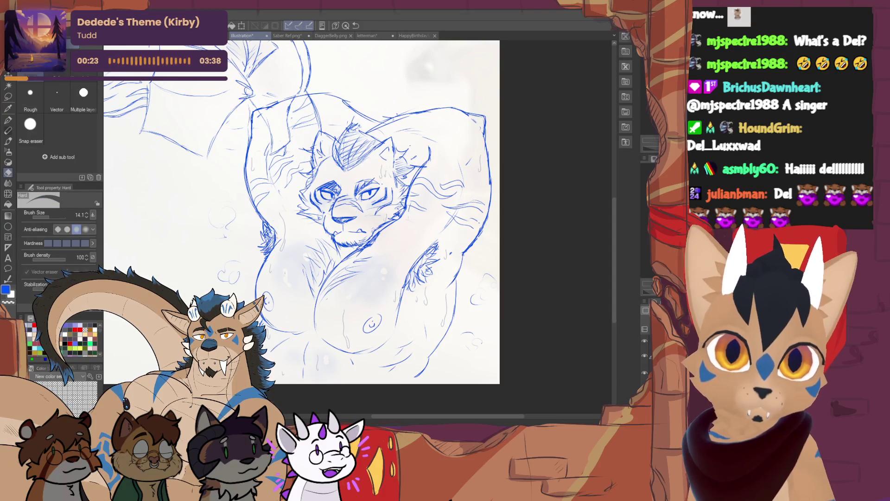
key(p)
key(e)
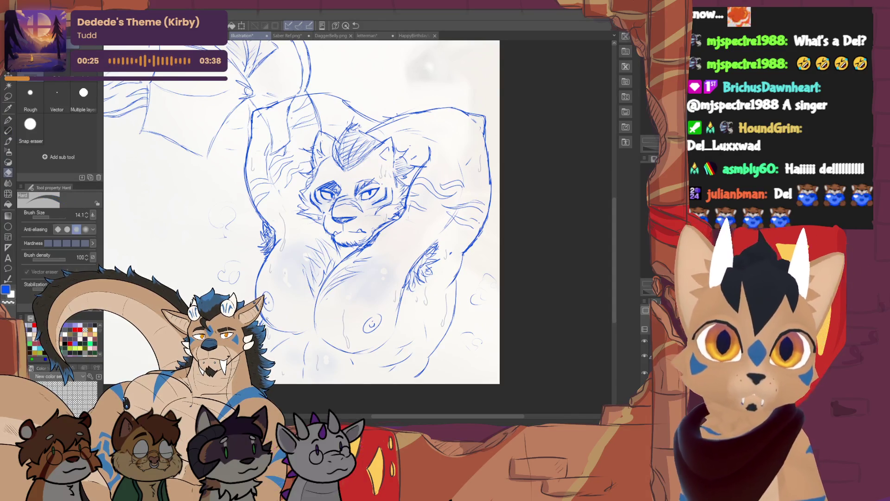
key(p)
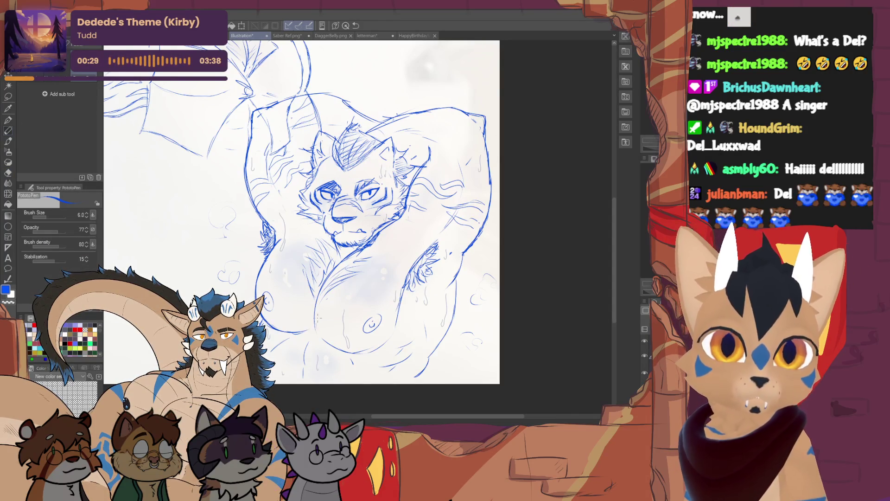
key(e)
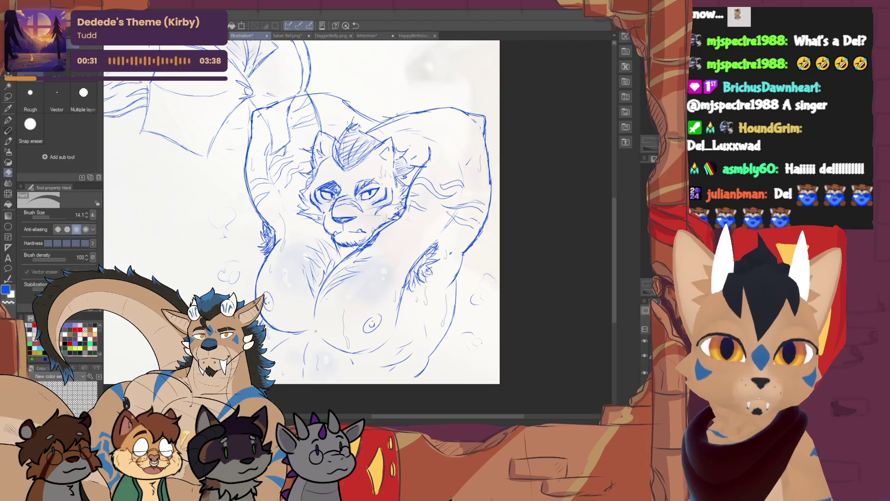
key(p)
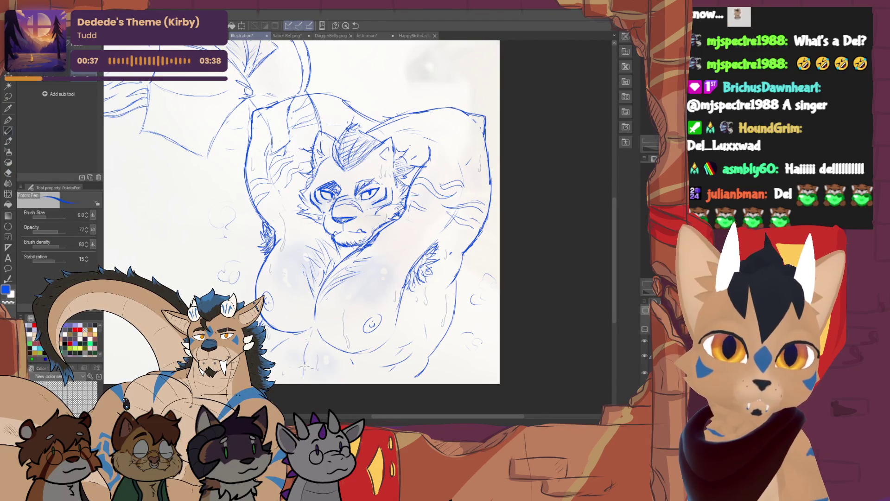
key(e)
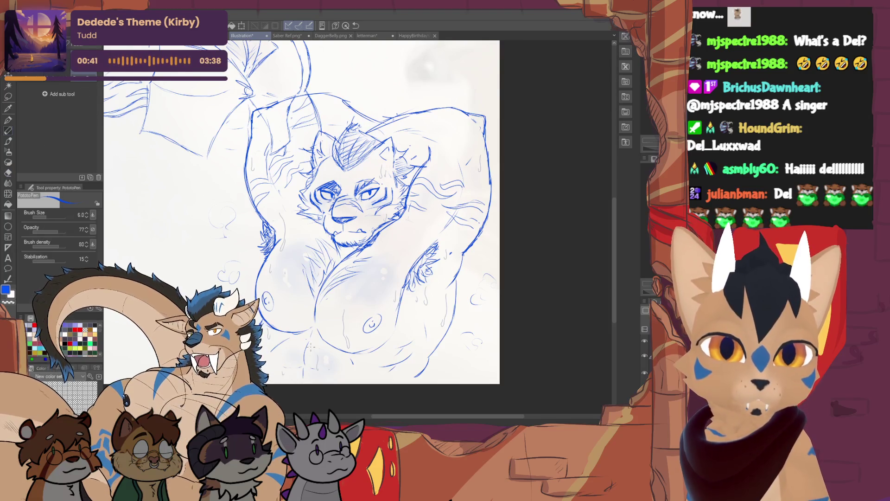
key(p)
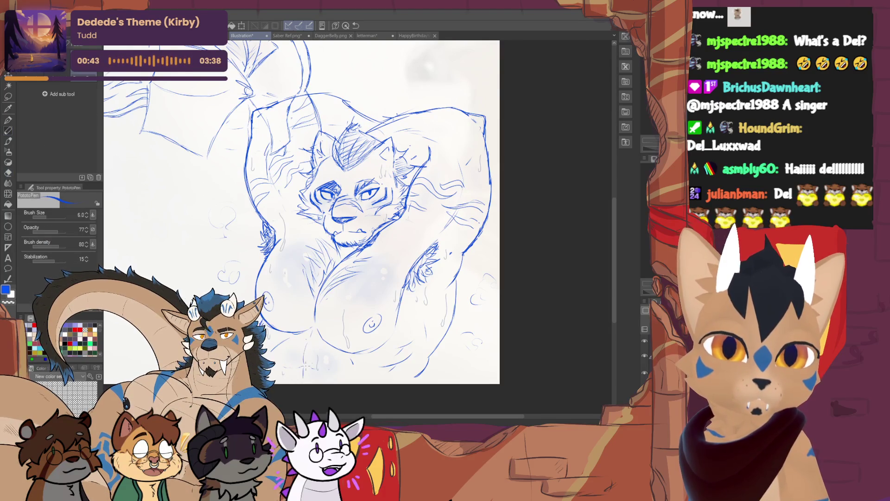
Step: Refine the blue linework on the tiger's chest, alternating erasing and redrawing
drag(315, 330, 281, 300)
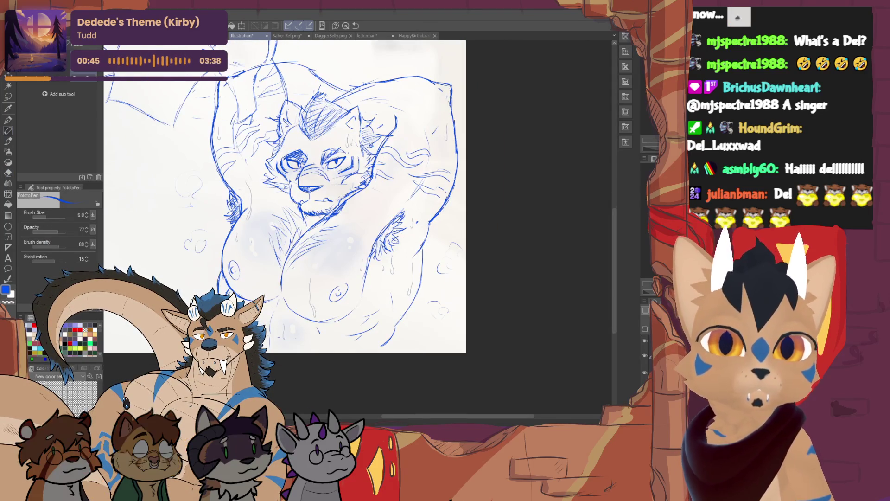
key(e)
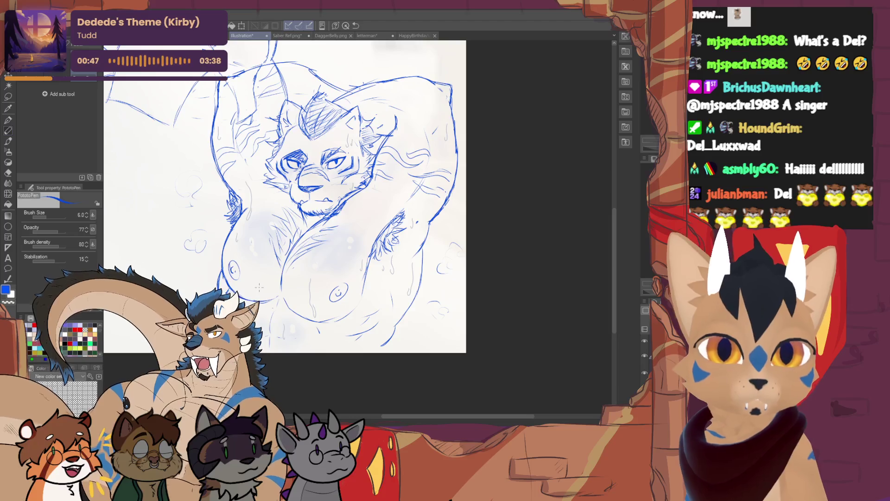
key(p)
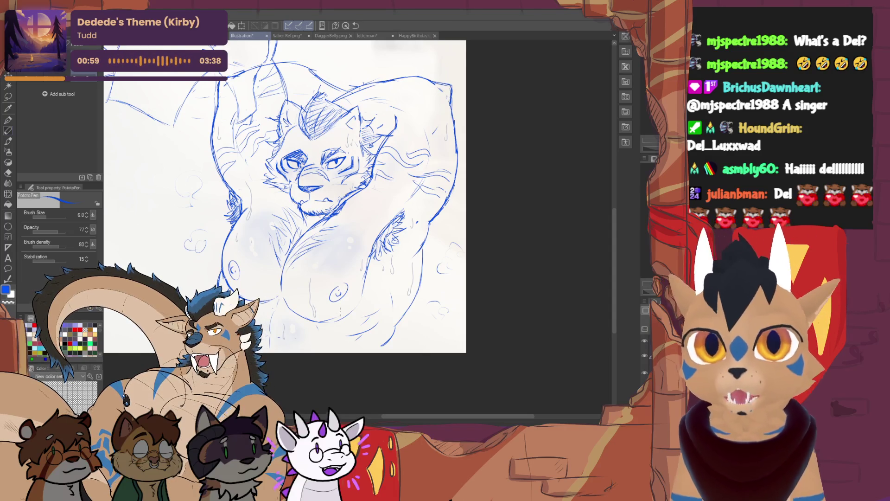
scroll(340, 311, down, 3)
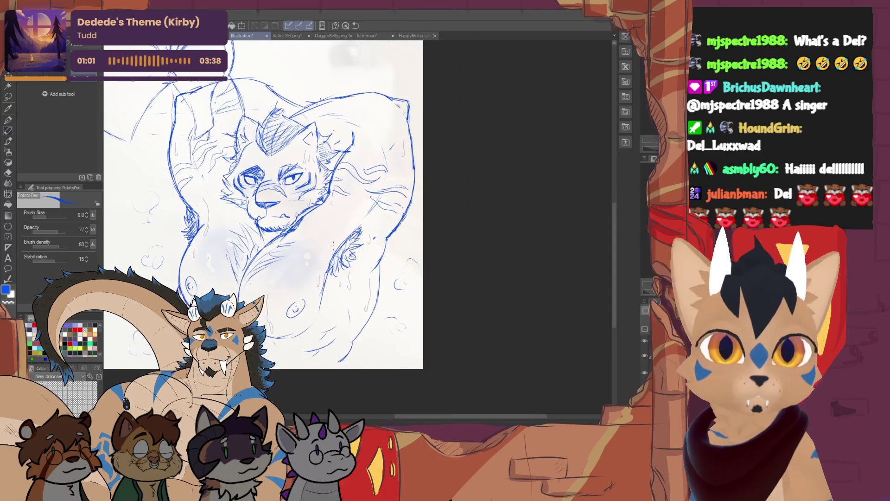
key(e)
key(p)
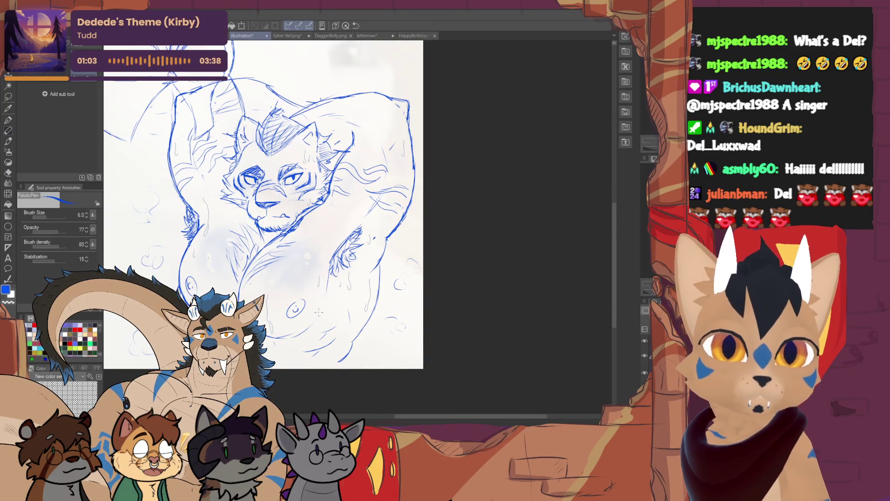
mouse_move(341, 220)
mouse_down()
mouse_move(349, 222)
mouse_move(330, 224)
mouse_up()
key(e)
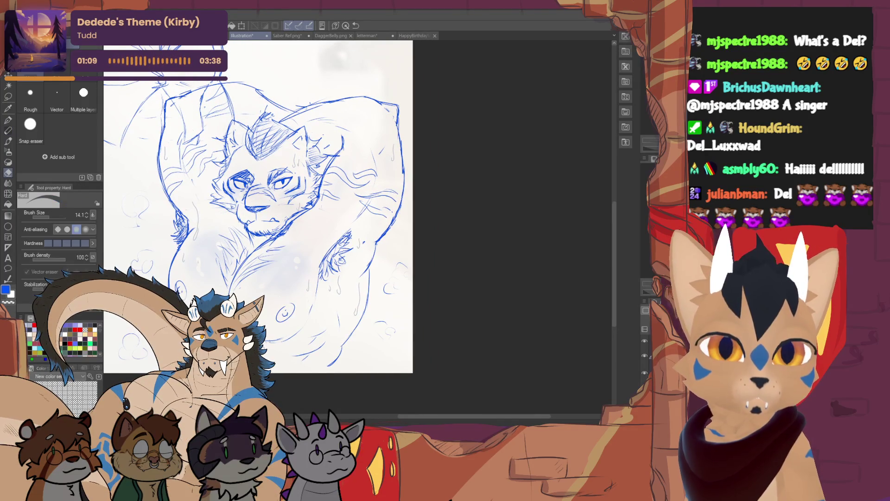
key(p)
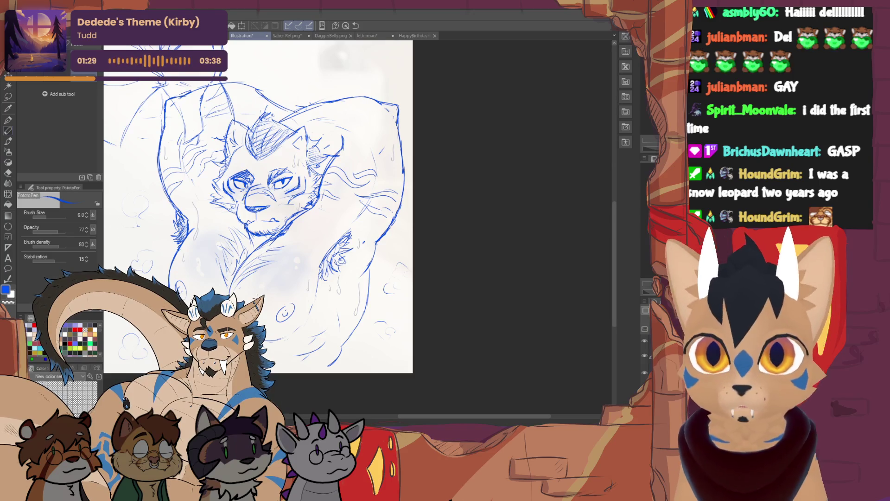
scroll(302, 208, left, 5)
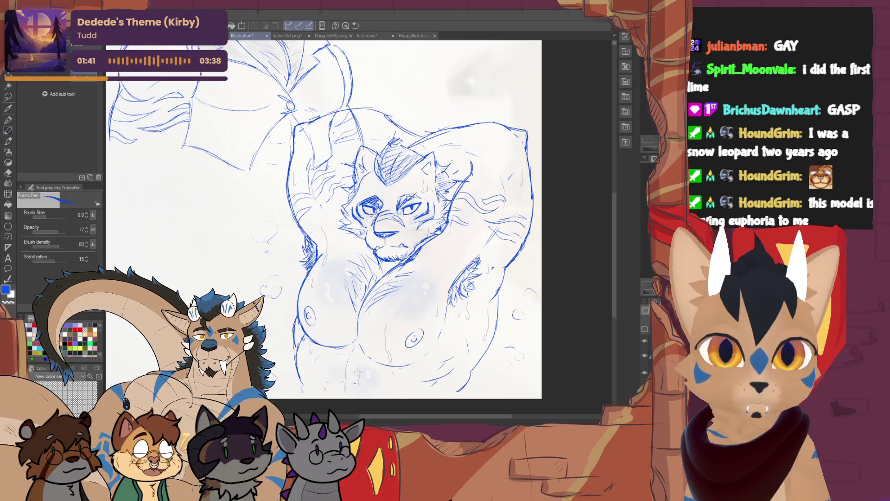
key(e)
key(p)
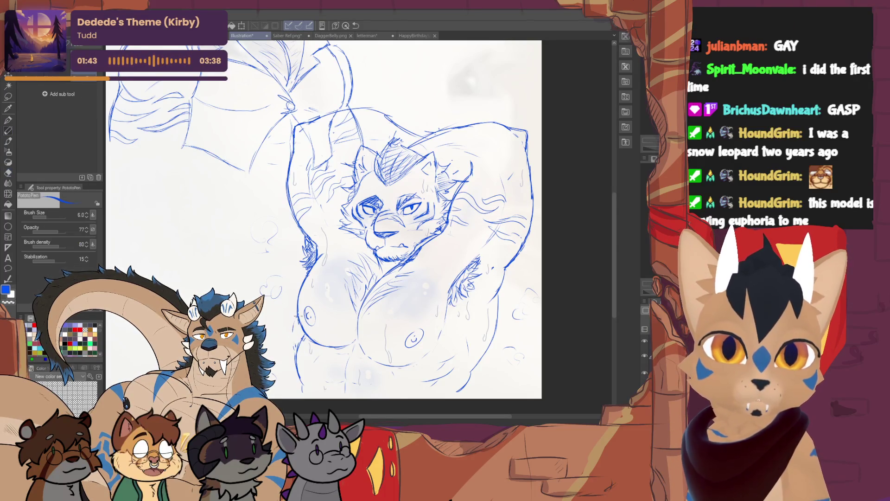
key(e)
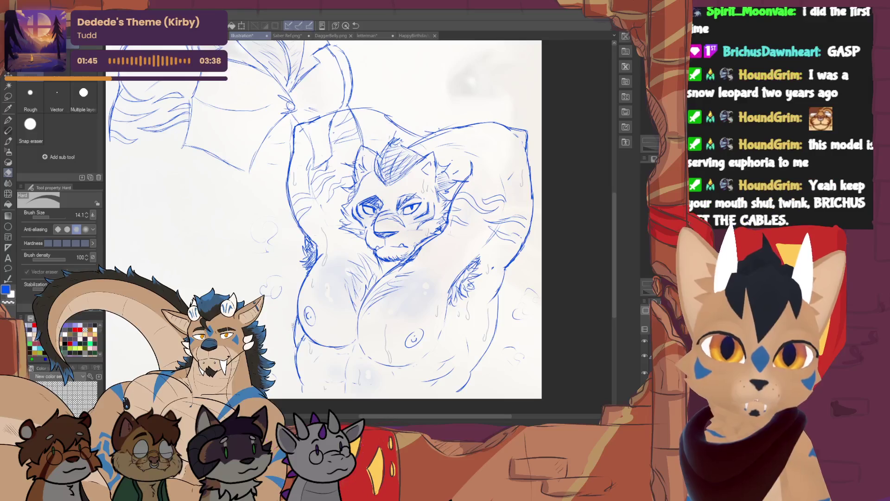
key(p)
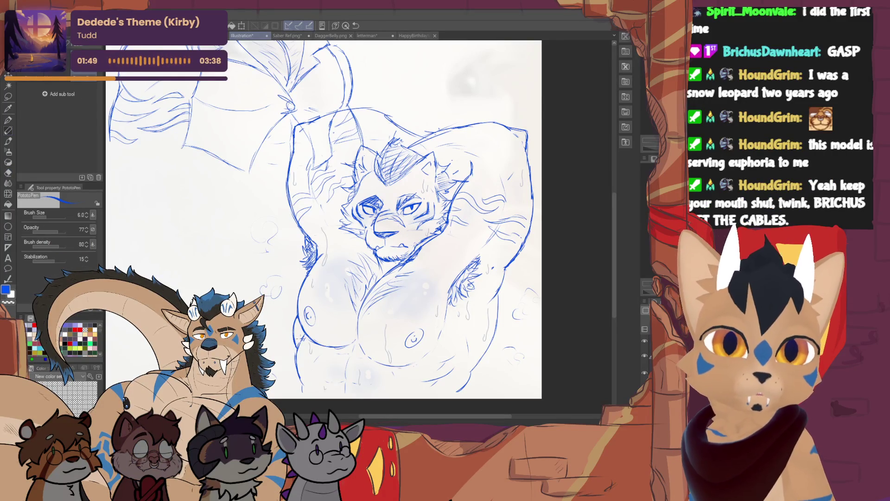
drag(325, 218, 243, 195)
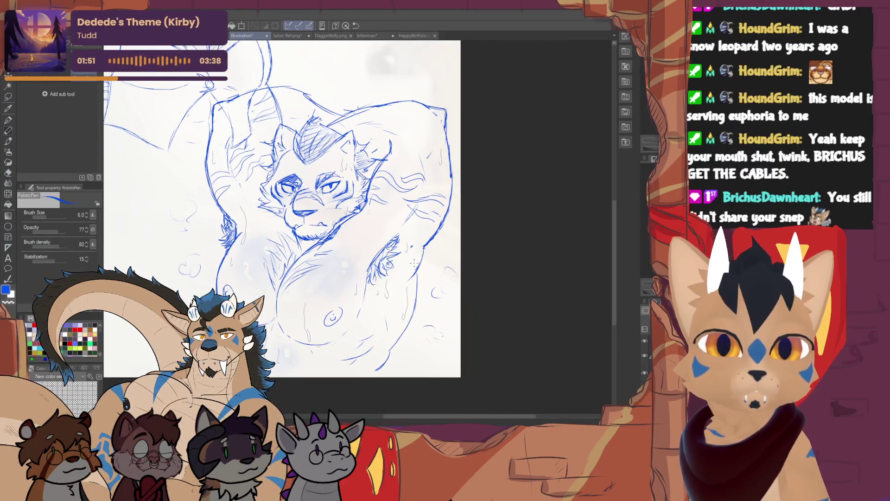
key(e)
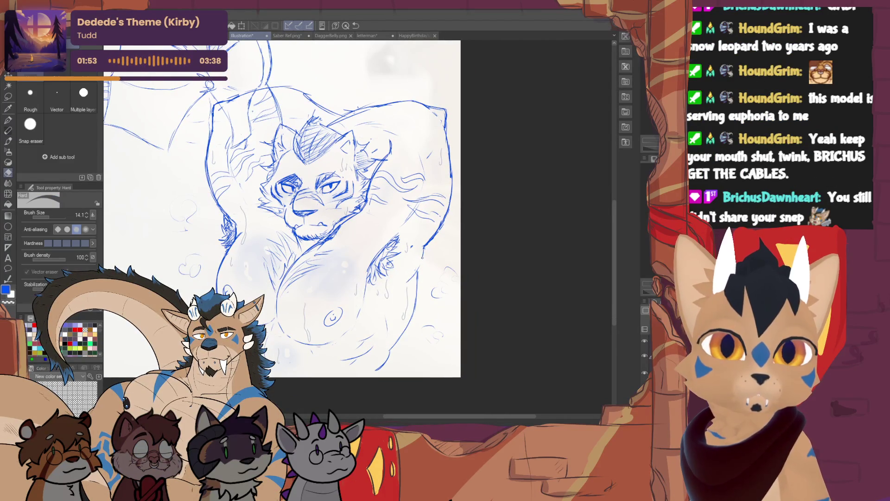
key(p)
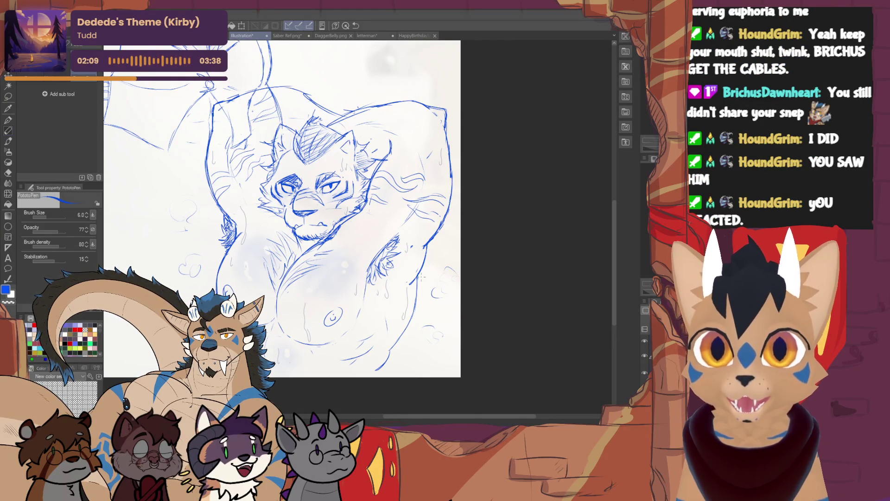
drag(301, 211, 341, 250)
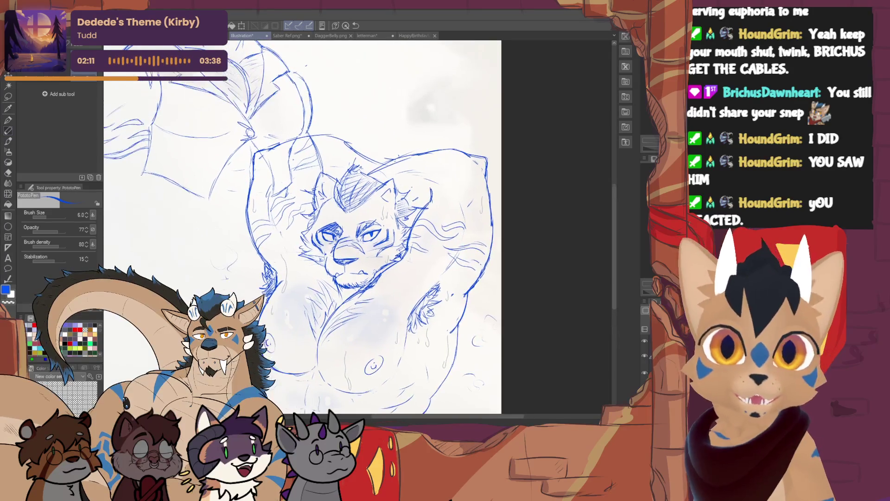
key(e)
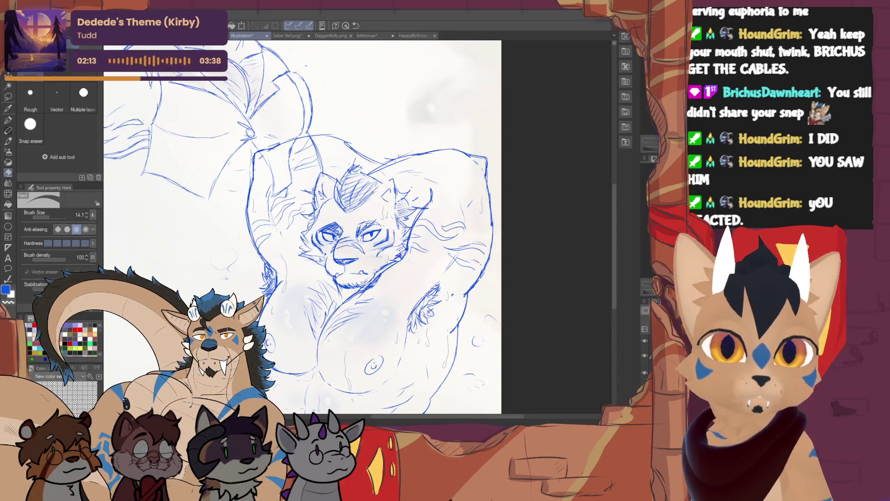
key(p)
key(e)
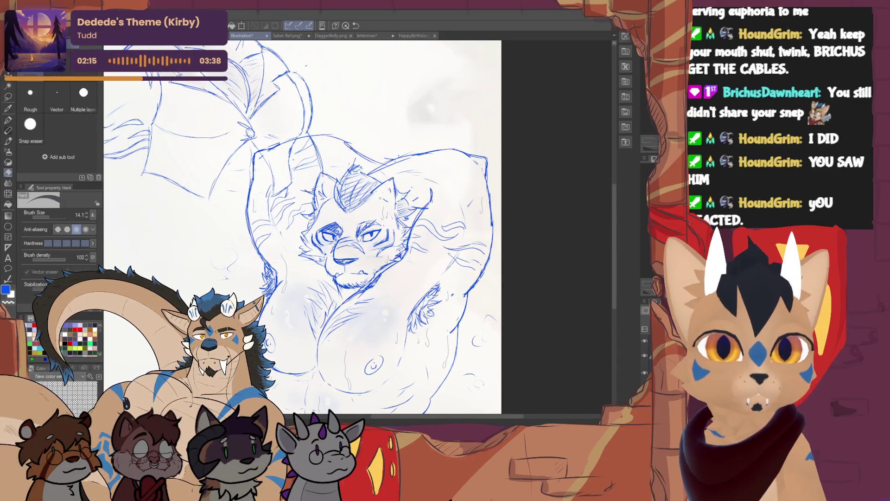
key(p)
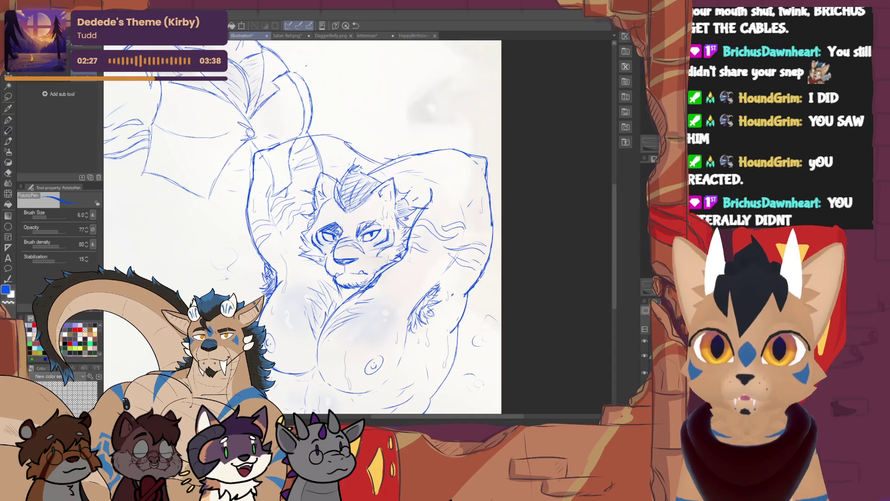
scroll(301, 228, up, 3)
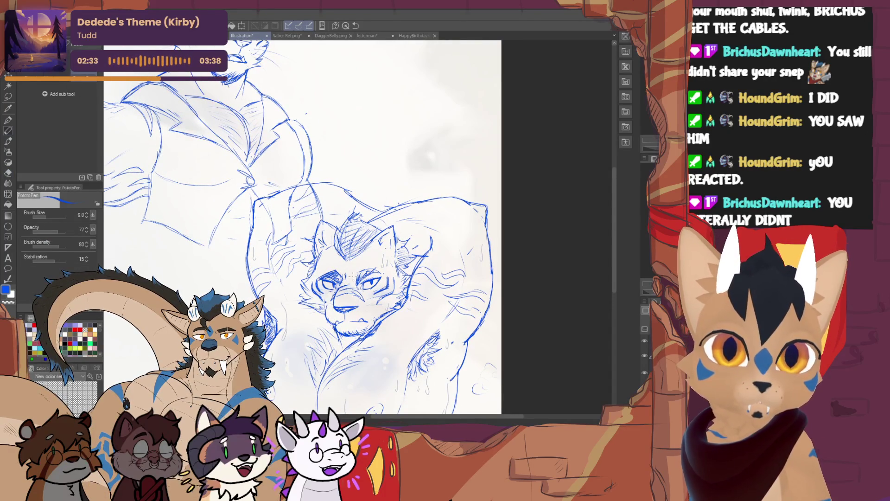
mouse_move(301, 227)
mouse_down()
mouse_move(271, 189)
mouse_move(269, 208)
mouse_up()
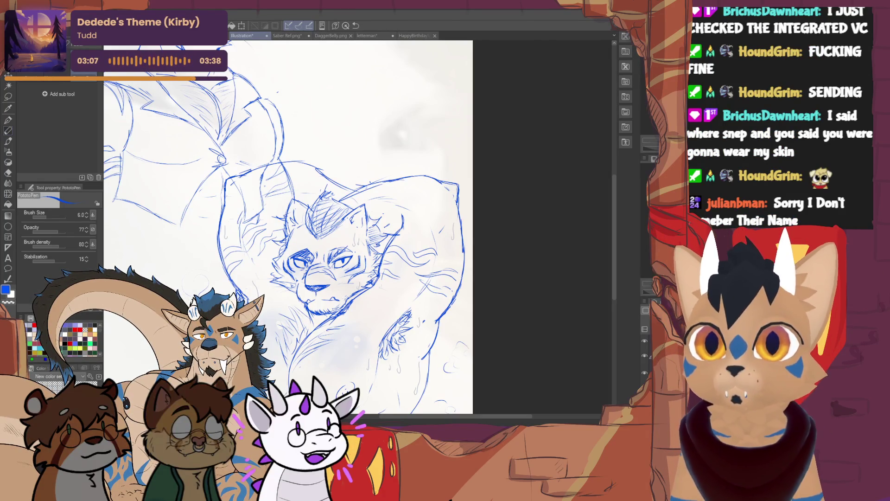
key(e)
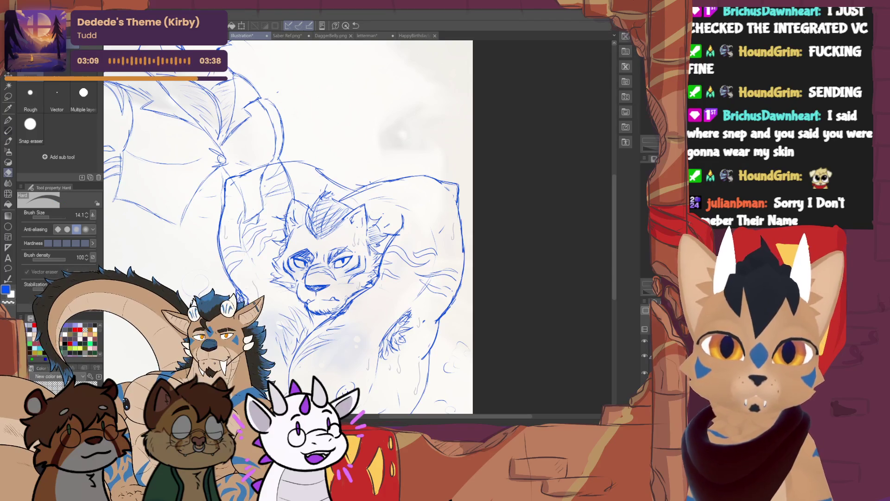
key(p)
mouse_move(320, 269)
mouse_down()
mouse_move(297, 218)
mouse_move(269, 209)
mouse_up()
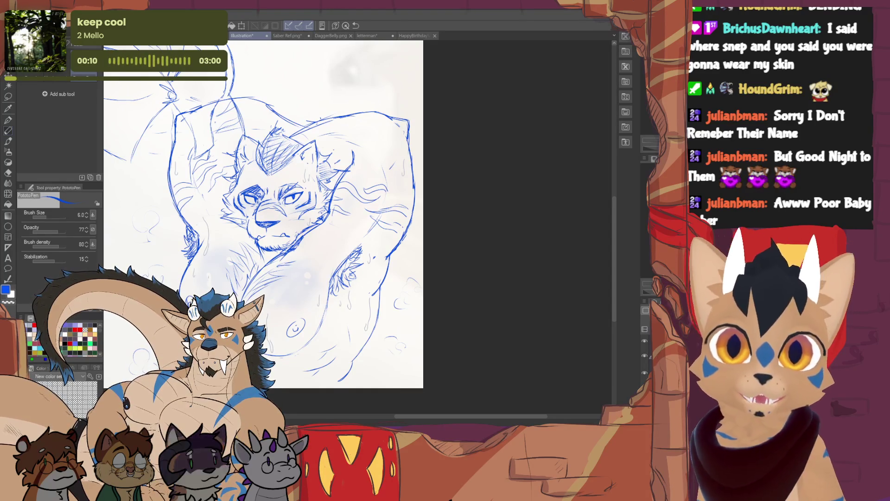
Step: Add a few blue sketch strokes to the arms-raised tiger's head, comparing with and without them
scroll(278, 213, left, 2)
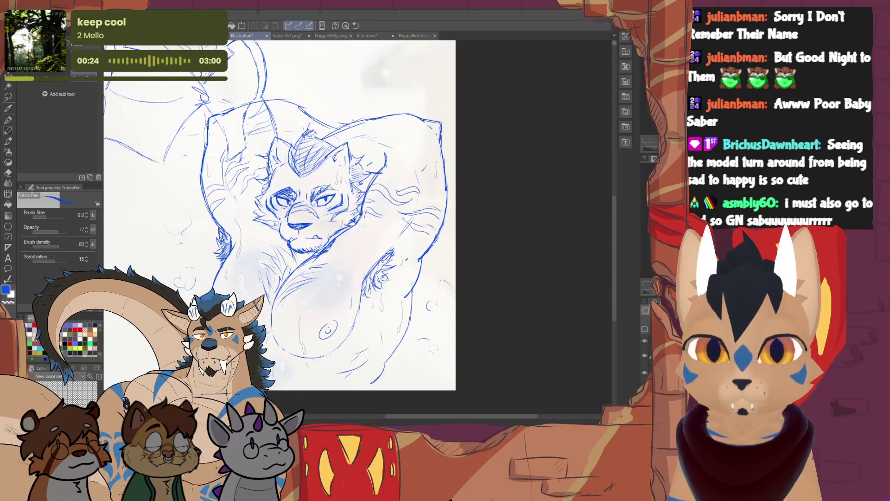
scroll(279, 213, up, 3)
mouse_move(295, 170)
mouse_down()
mouse_move(341, 170)
mouse_move(362, 185)
mouse_move(331, 169)
mouse_move(357, 192)
mouse_up()
key(e)
key(p)
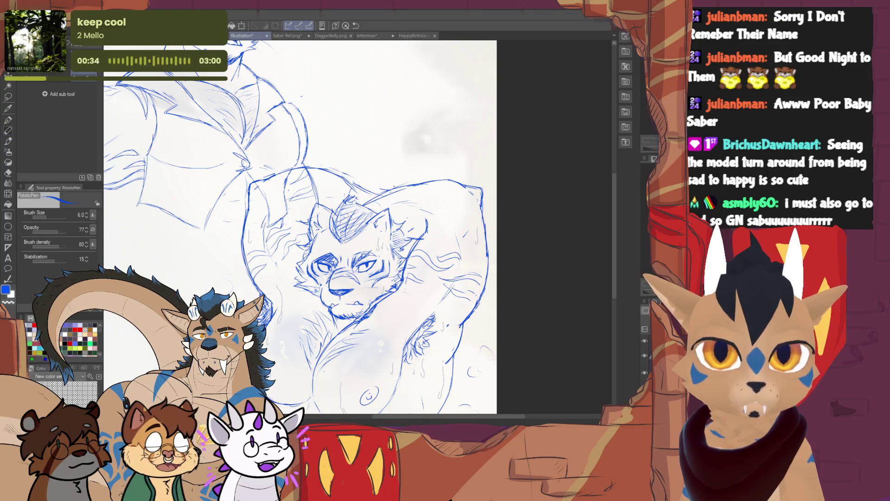
mouse_move(306, 227)
mouse_down()
mouse_move(338, 214)
mouse_move(290, 184)
mouse_up()
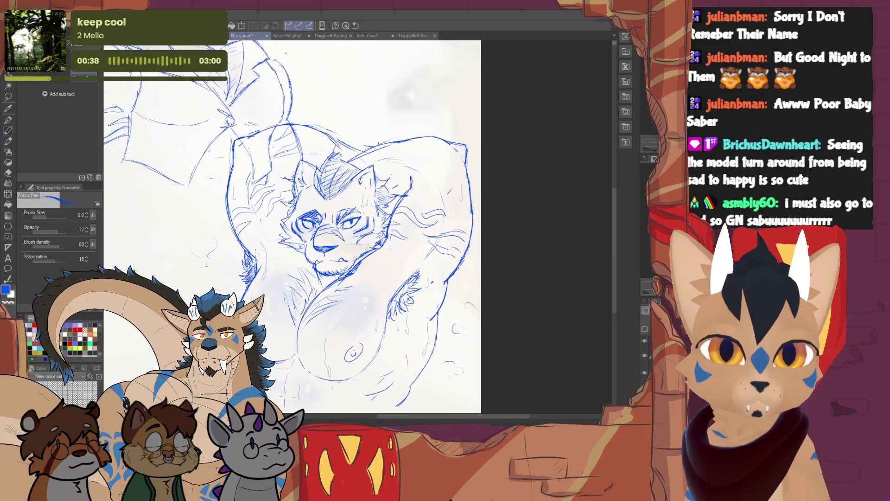
key(e)
key(p)
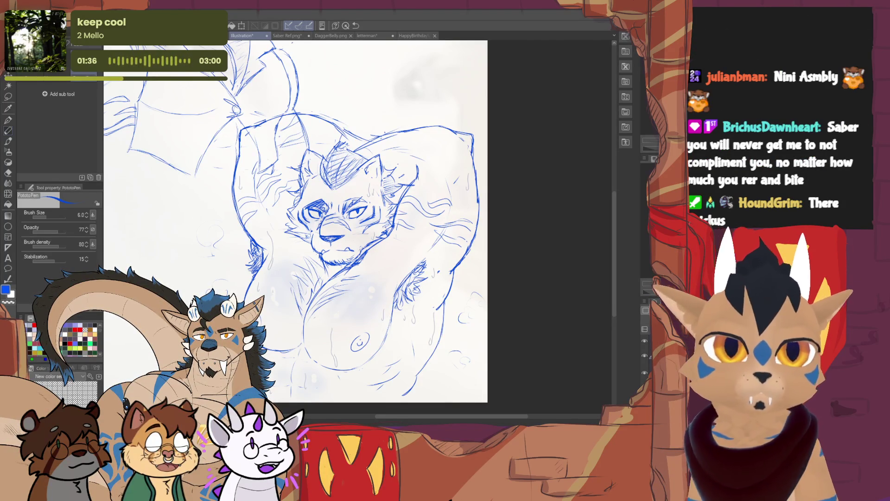
scroll(296, 223, up, 1)
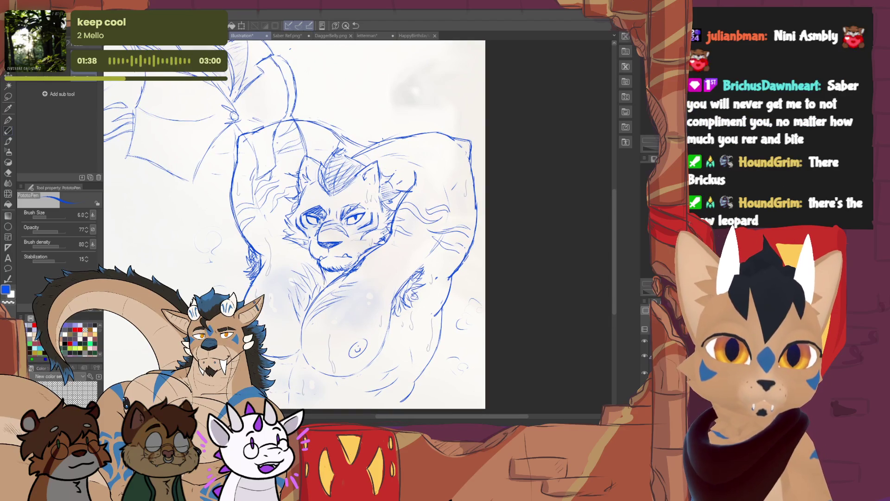
key(e)
key(p)
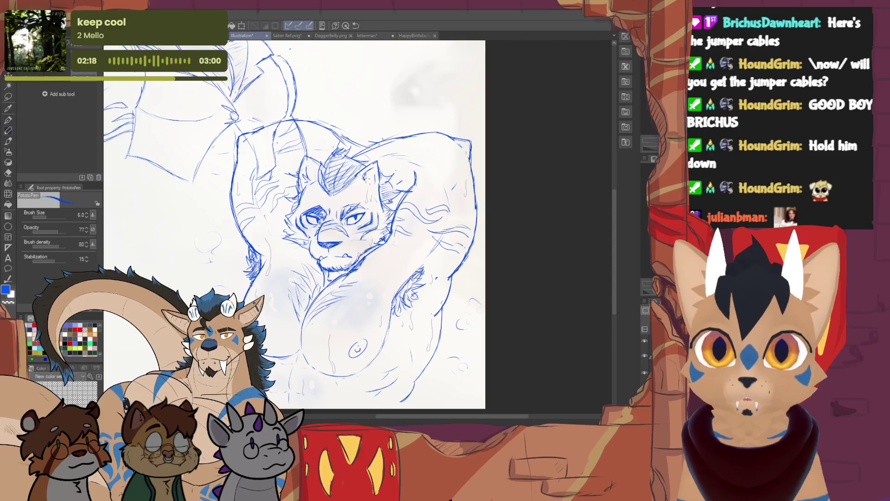
scroll(297, 223, up, 3)
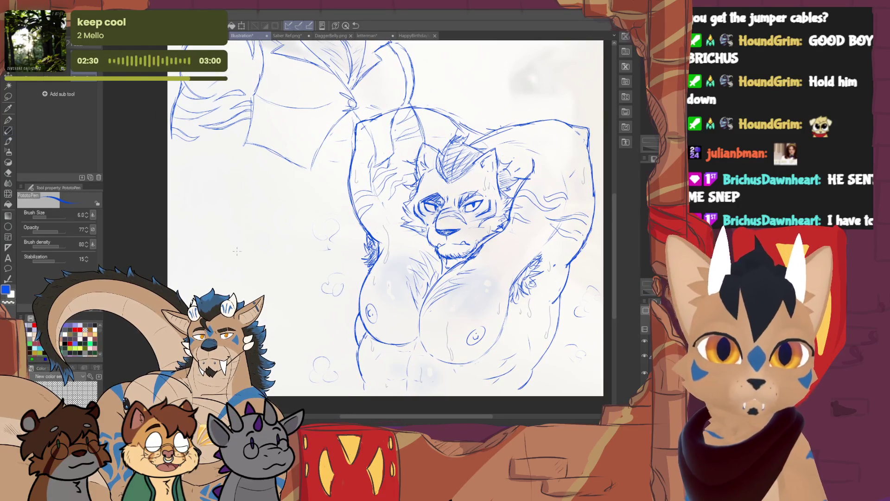
Step: Sketch a small chibi figure's head, mouth and body contours left of the arms-raised tiger
mouse_move(239, 210)
mouse_down()
mouse_move(271, 217)
mouse_move(273, 252)
mouse_up()
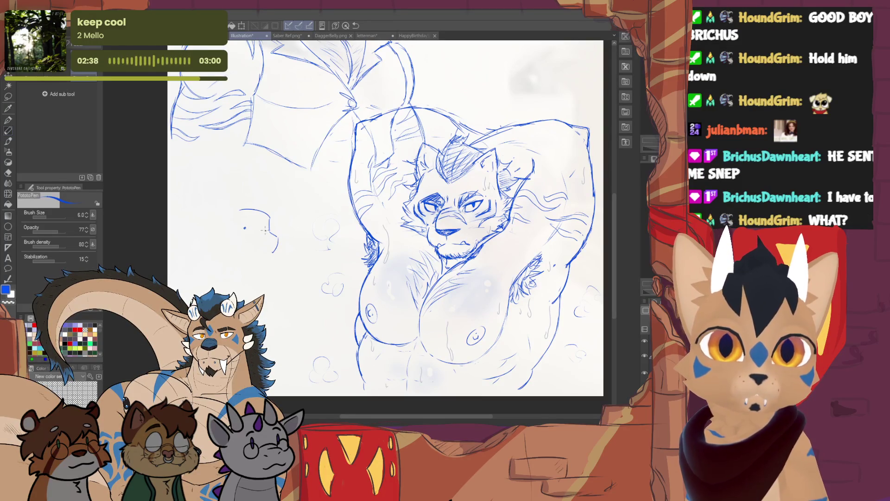
mouse_move(262, 237)
mouse_down()
mouse_move(274, 239)
mouse_move(263, 241)
mouse_up()
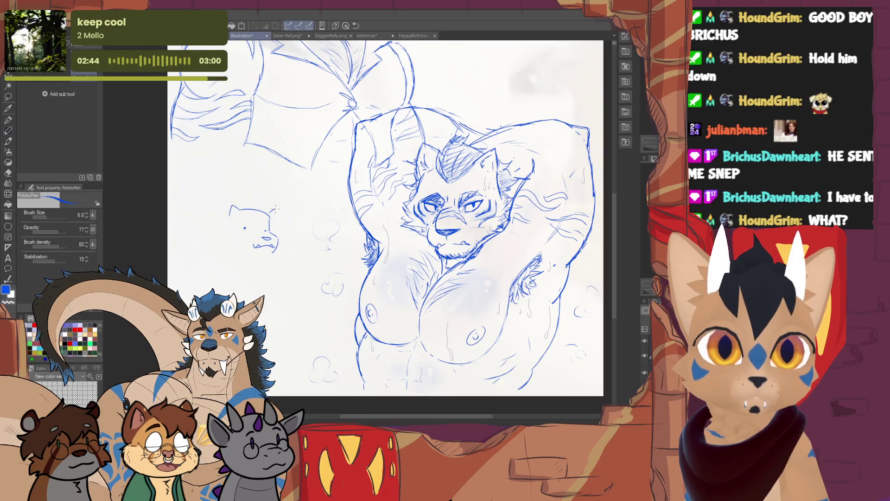
drag(264, 217, 246, 204)
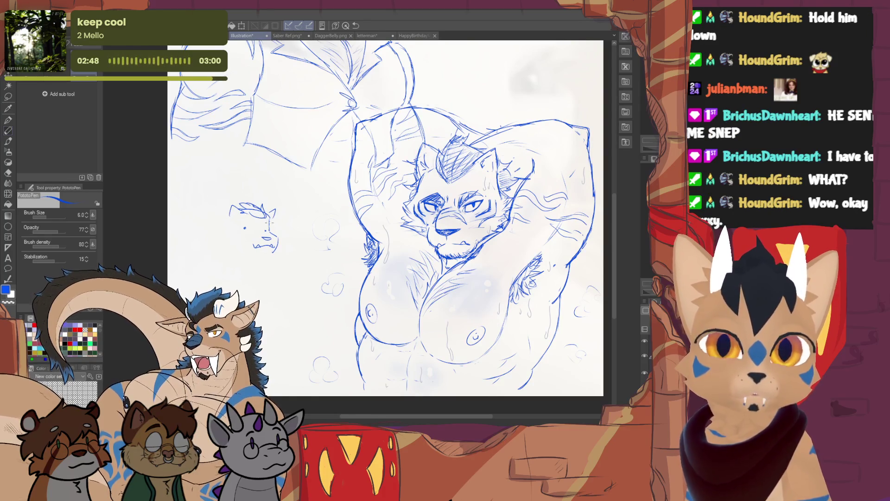
drag(227, 226, 215, 266)
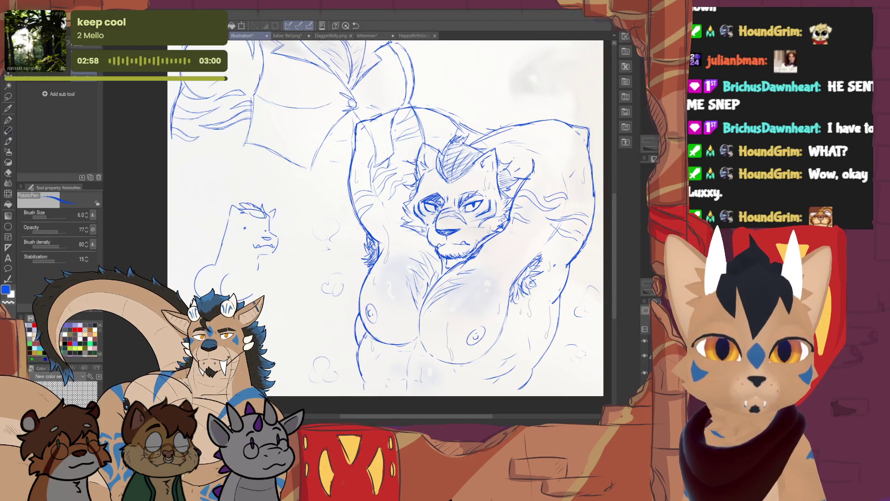
drag(216, 250, 204, 264)
mouse_move(261, 259)
mouse_down()
mouse_move(271, 267)
mouse_move(254, 283)
mouse_up()
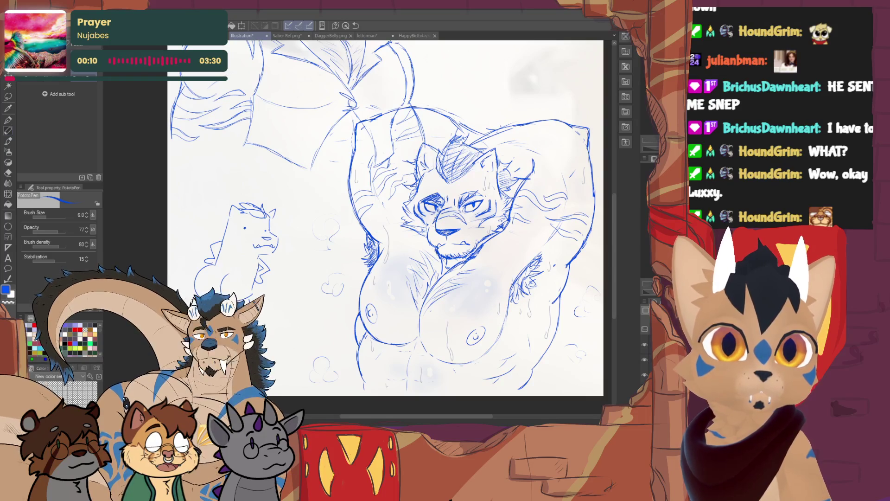
key(ctrl+minus)
key(ctrl+minus)
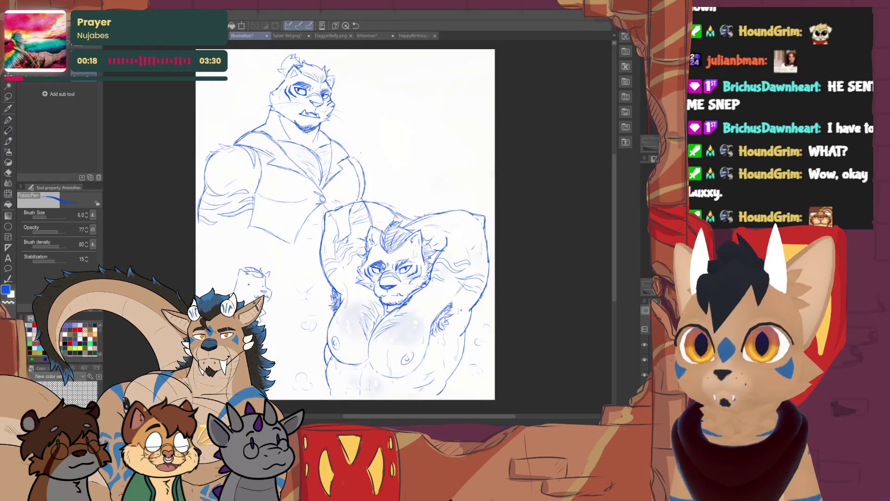
scroll(250, 288, up, 5)
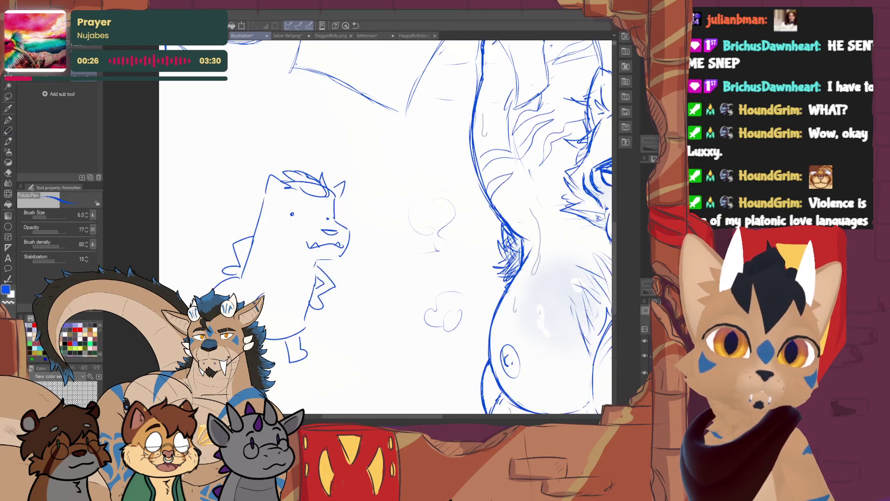
Step: Erase the small figure and stray fragment, then draw a trial zigzag stroke left of the lion
key(e)
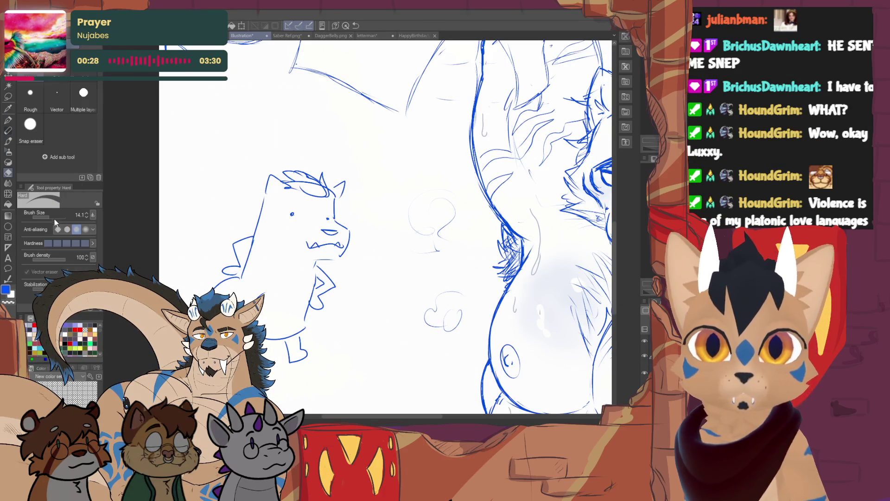
mouse_move(301, 172)
mouse_down()
mouse_move(257, 245)
mouse_move(355, 199)
mouse_move(325, 297)
mouse_move(279, 333)
mouse_up()
click(337, 250)
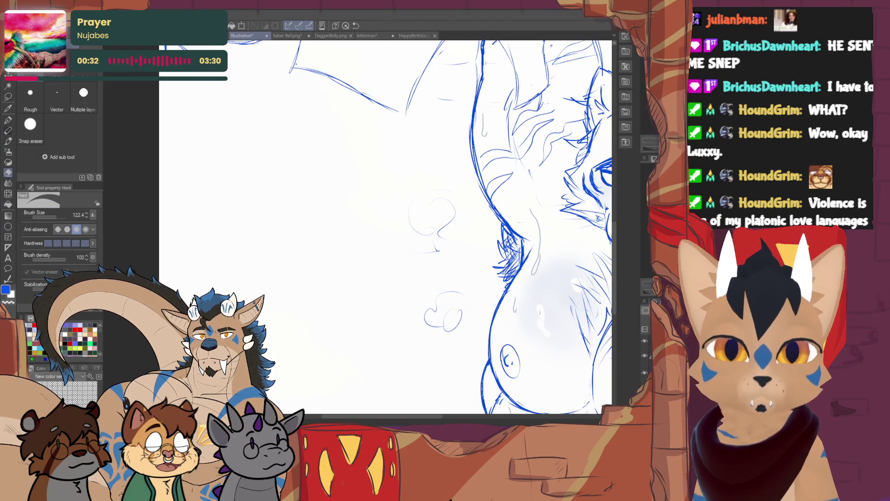
key(p)
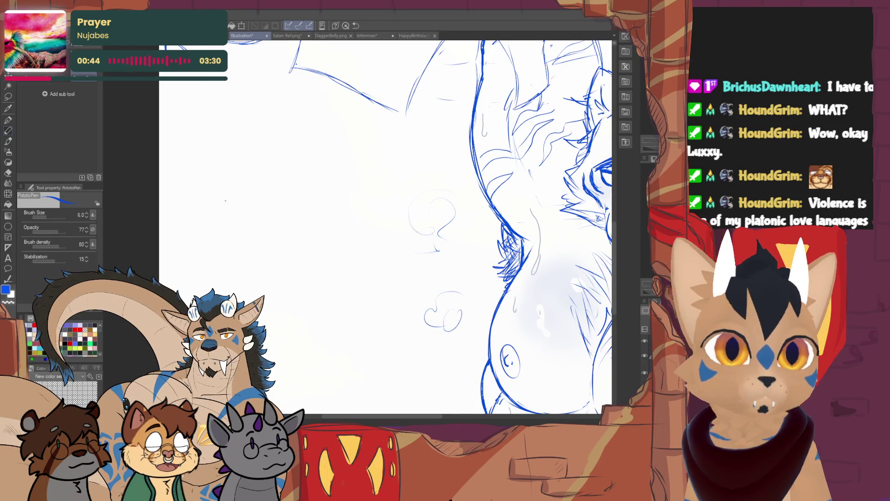
mouse_move(209, 214)
mouse_down()
mouse_move(327, 181)
mouse_move(300, 236)
mouse_move(355, 252)
mouse_move(262, 282)
mouse_up()
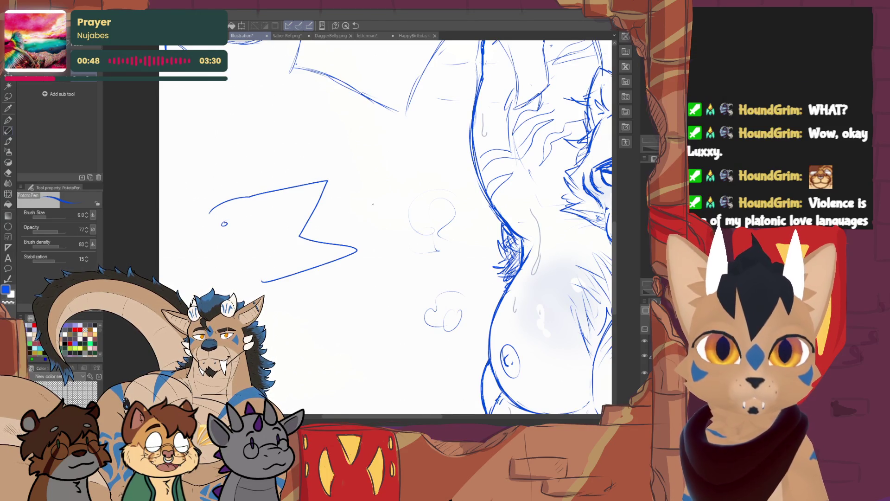
Step: Undo the trial zigzag and zoom out to frame the whole lion sketch
key(ctrl+z)
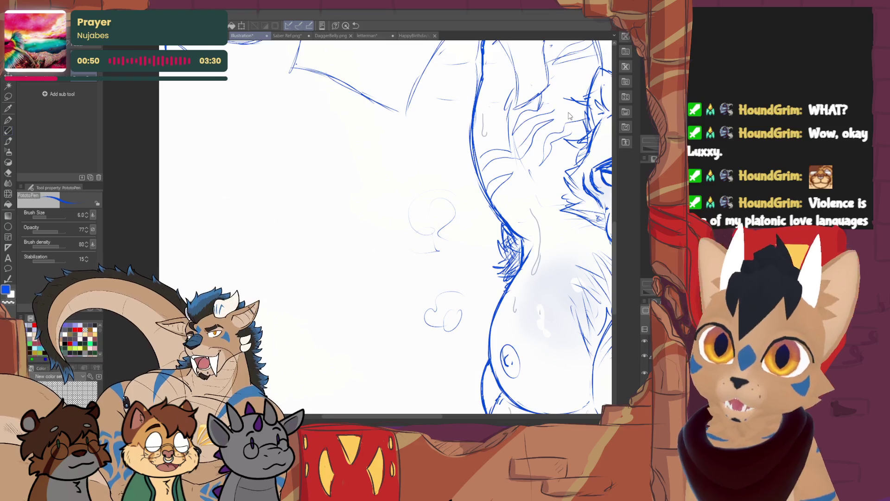
key(ctrl+minus)
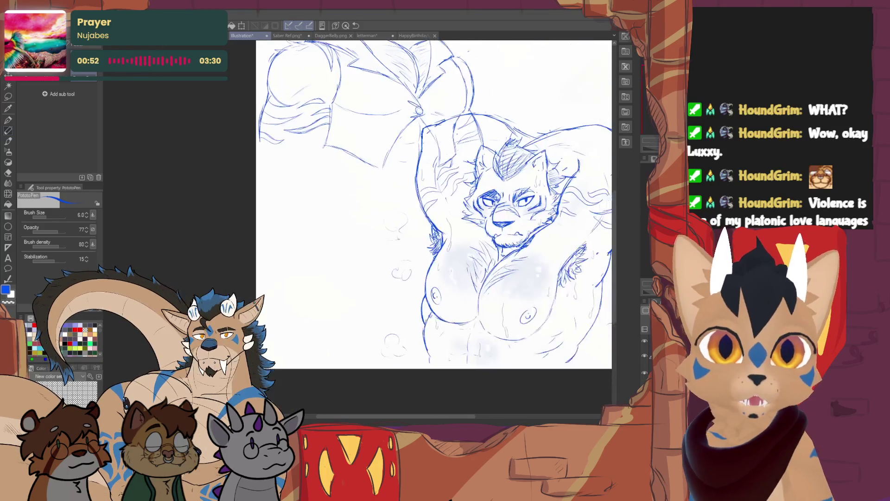
scroll(434, 204, down, 3)
scroll(287, 232, up, 3)
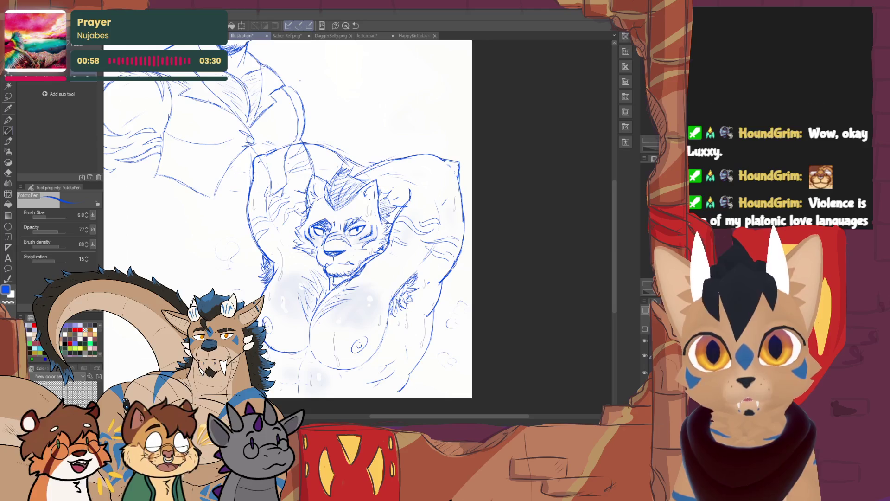
scroll(404, 223, up, 3)
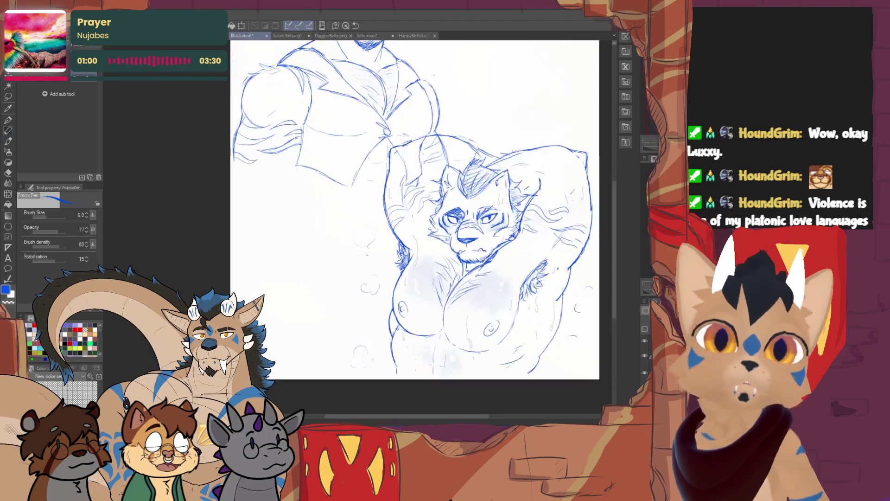
scroll(406, 229, down, 1)
scroll(408, 223, up, 2)
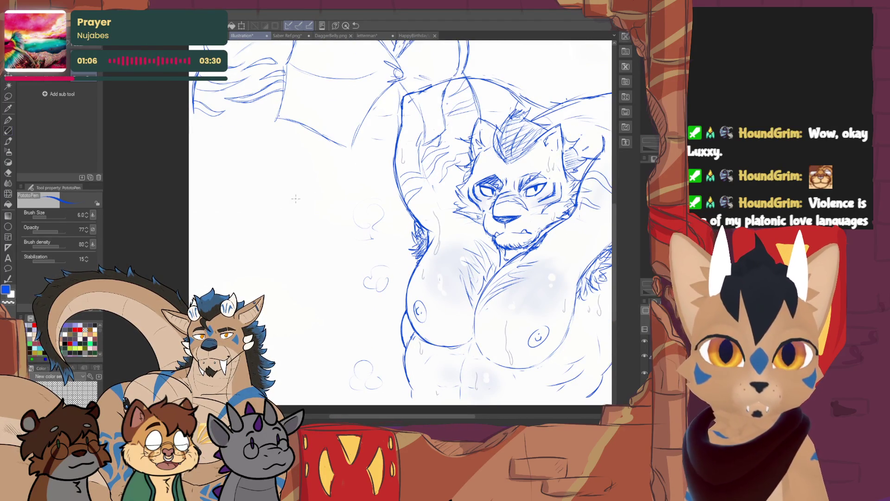
Step: Draw a round chibi head with eye and nose marks, redoing its lower arc and mouth
mouse_move(279, 194)
mouse_down()
mouse_move(320, 218)
mouse_move(278, 246)
mouse_move(265, 242)
mouse_move(266, 202)
mouse_up()
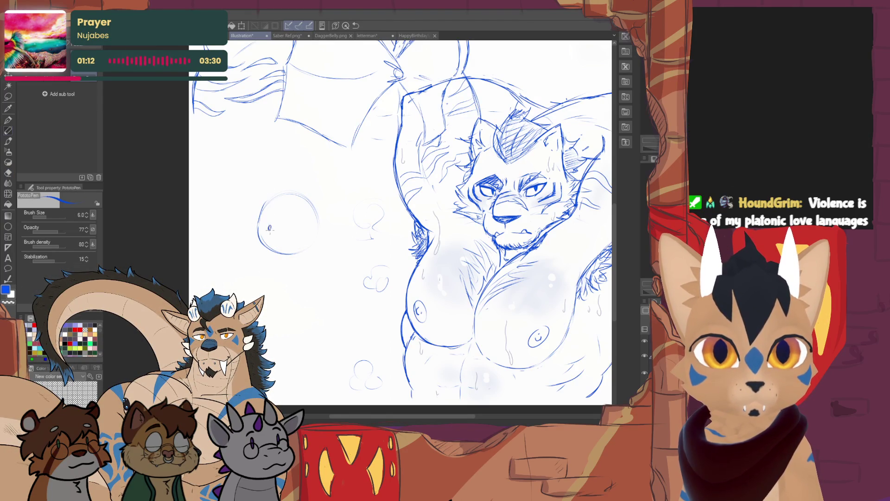
mouse_move(302, 229)
mouse_down()
mouse_move(274, 226)
mouse_move(301, 227)
mouse_move(277, 251)
mouse_move(304, 260)
mouse_up()
key(e)
key(p)
key(e)
key(p)
drag(260, 238, 302, 253)
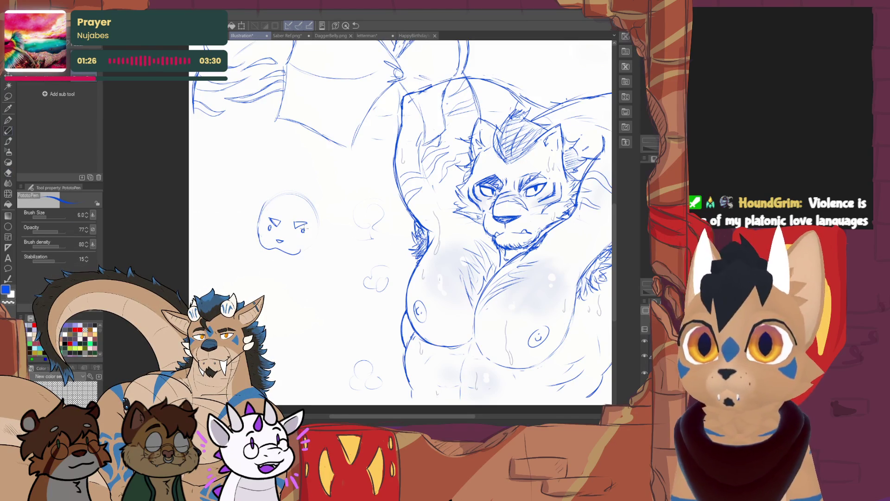
Step: Add ears to the chibi head, refine its sides, and sketch an oval bowl rim beneath
mouse_move(276, 193)
mouse_down()
mouse_move(266, 190)
mouse_move(324, 205)
mouse_move(320, 224)
mouse_move(281, 200)
mouse_move(306, 190)
mouse_move(307, 177)
mouse_move(319, 198)
mouse_up()
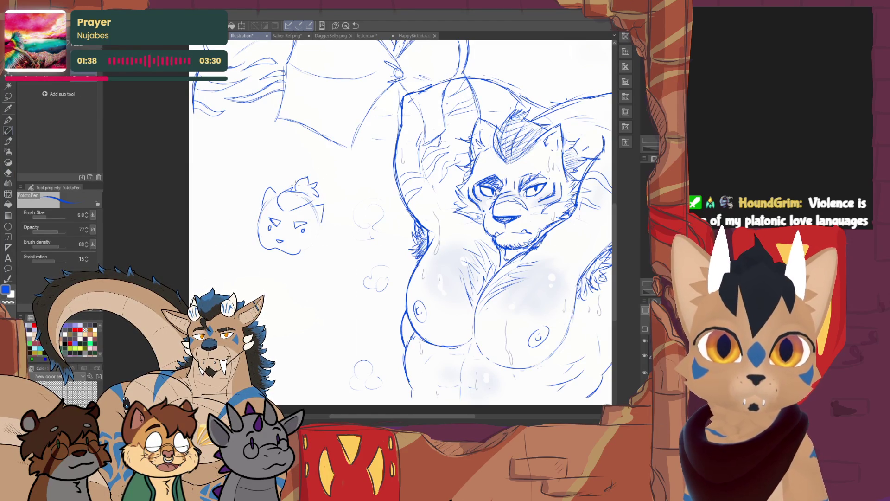
drag(265, 202, 278, 193)
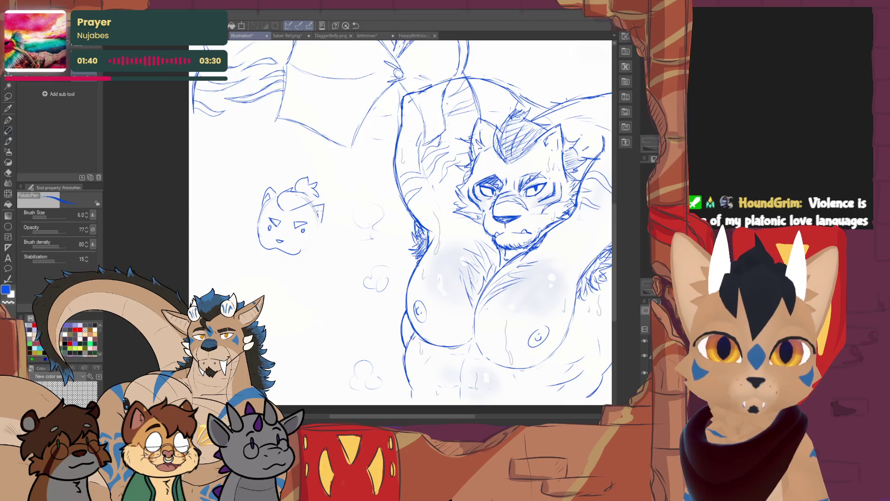
drag(321, 220, 317, 247)
drag(251, 228, 255, 238)
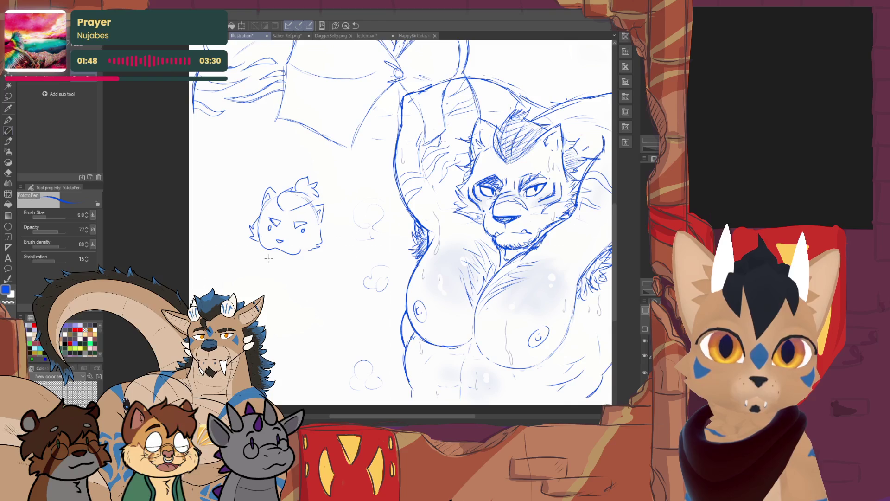
drag(278, 265, 271, 266)
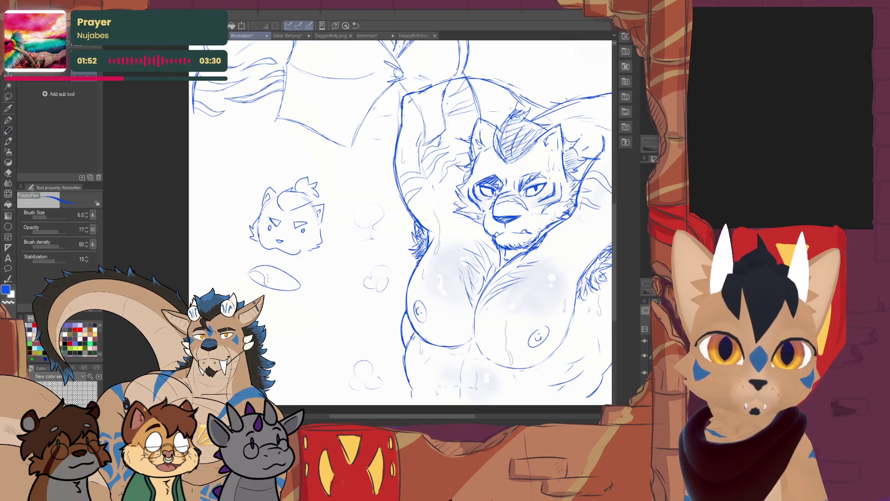
Step: Draw noodles, a rounded bowl body, a chopstick and a noodle strand under the chibi head
mouse_move(268, 251)
mouse_down()
mouse_move(266, 266)
mouse_move(272, 254)
mouse_move(281, 266)
mouse_up()
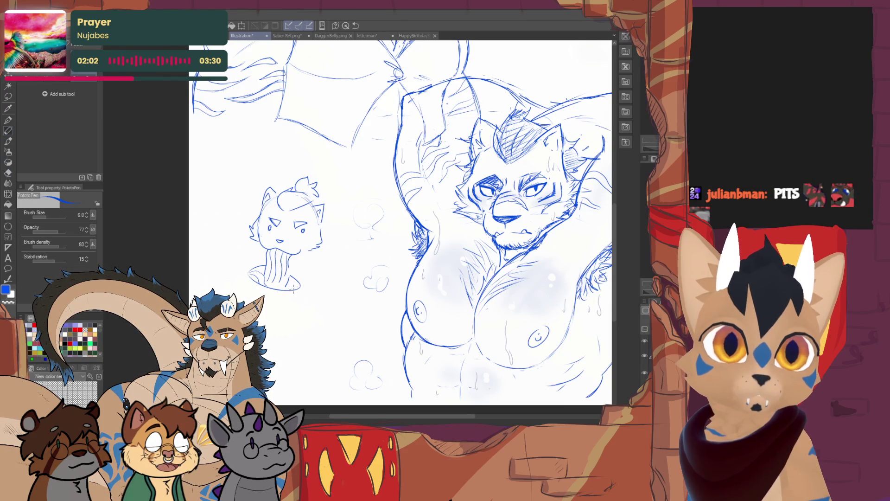
drag(249, 277, 300, 286)
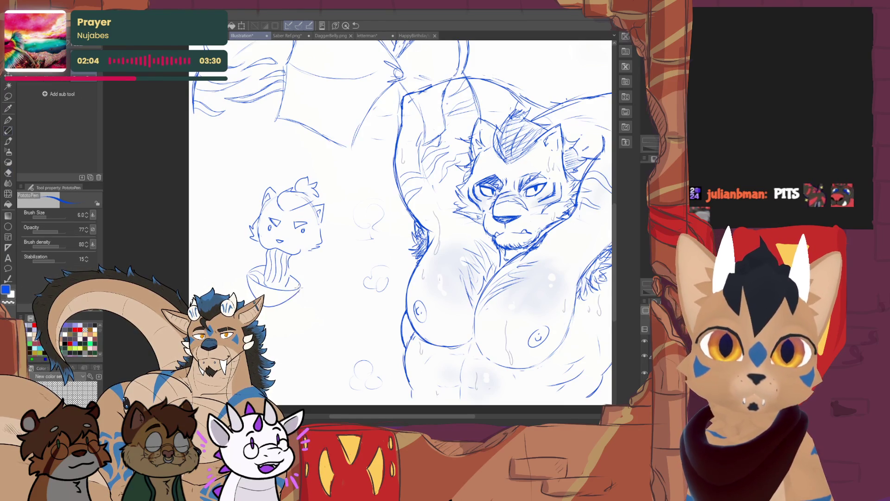
key(ctrl+z)
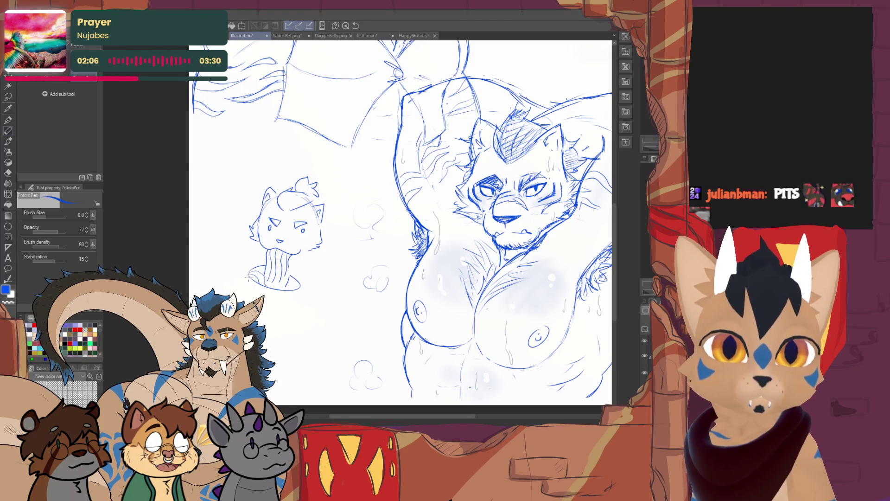
drag(249, 278, 299, 286)
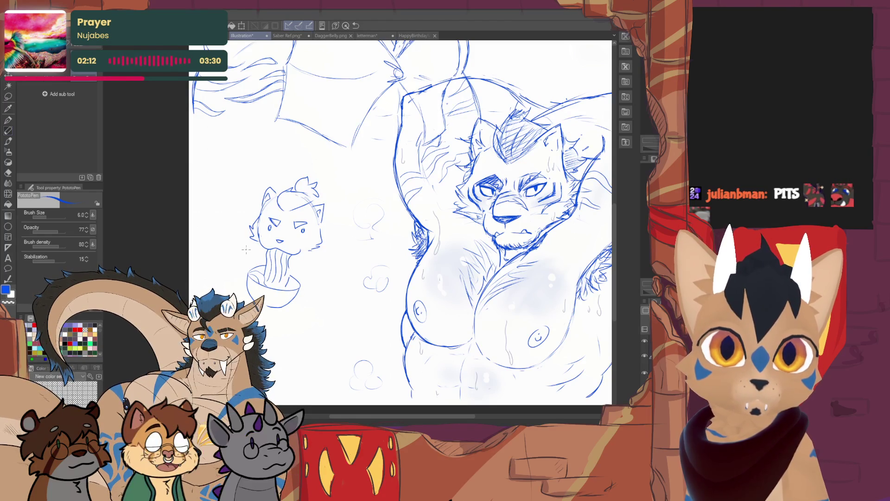
mouse_move(242, 234)
mouse_down()
mouse_move(250, 265)
mouse_move(243, 237)
mouse_move(235, 246)
mouse_move(250, 265)
mouse_move(237, 268)
mouse_move(256, 266)
mouse_move(249, 266)
mouse_up()
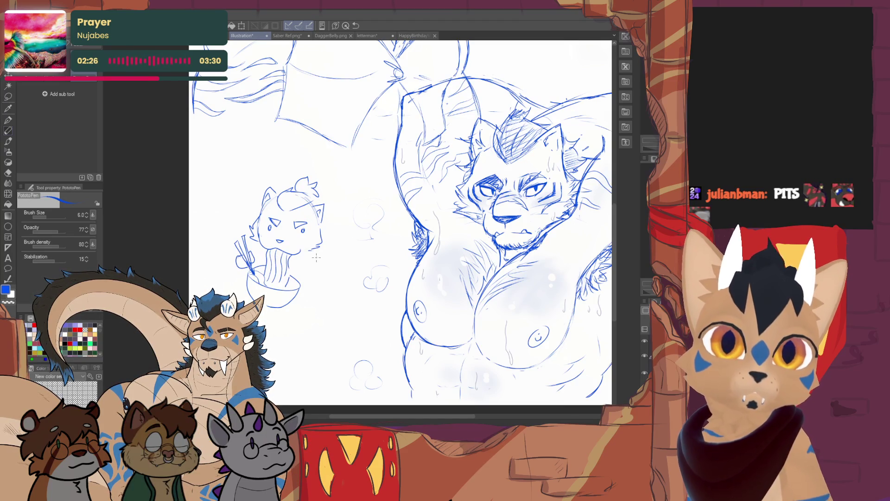
drag(308, 253, 307, 260)
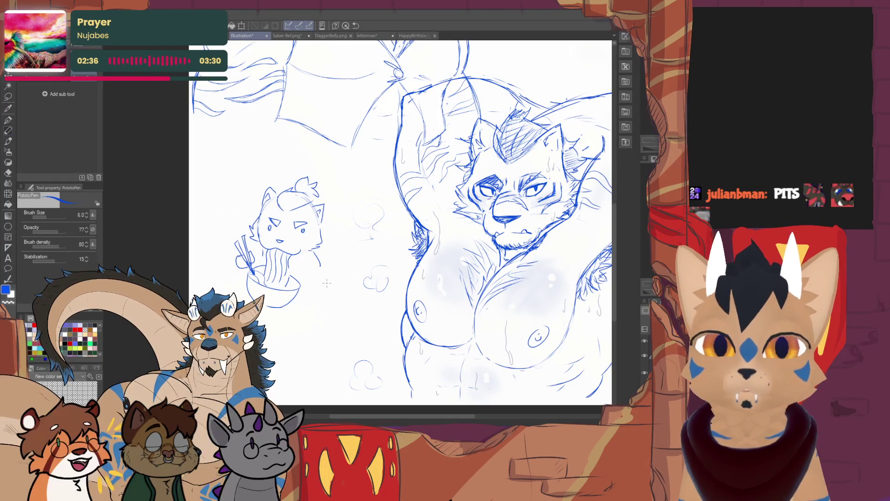
drag(327, 283, 295, 322)
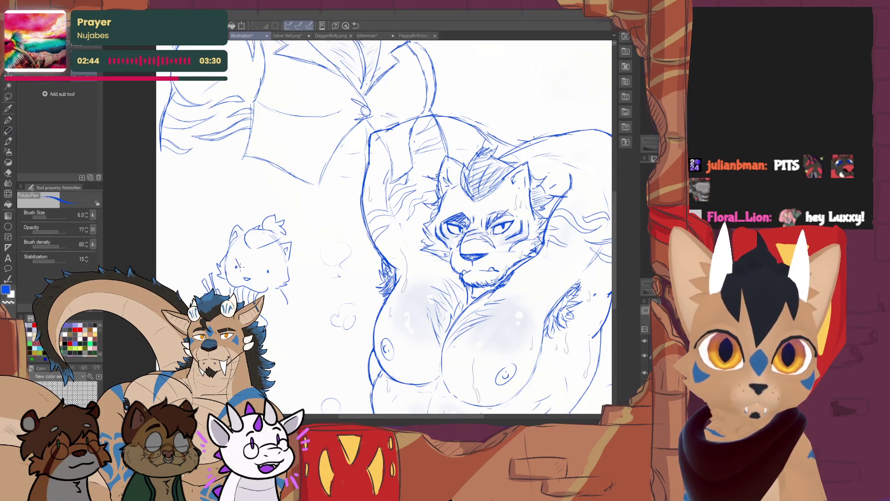
Step: Add an eyebrow over the chibi's right eye and a line on its muzzle
mouse_move(263, 265)
mouse_down()
mouse_move(272, 268)
mouse_move(242, 265)
mouse_move(278, 260)
mouse_up()
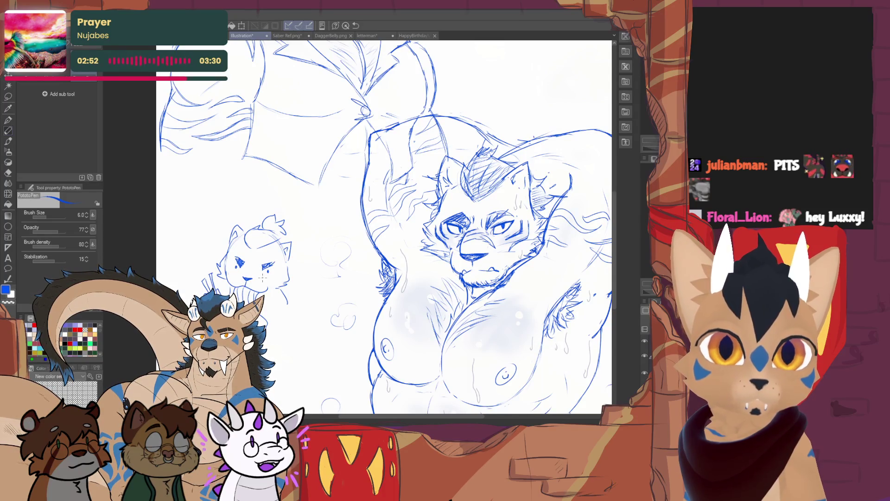
drag(247, 271, 256, 273)
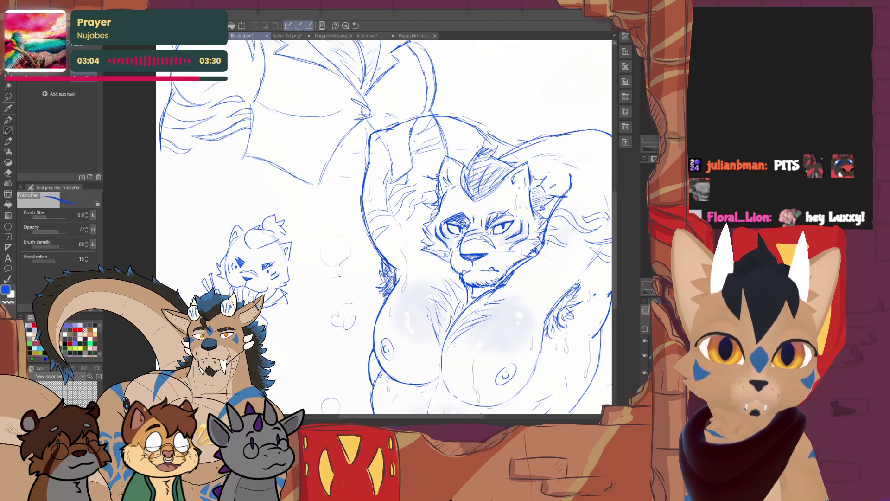
scroll(360, 277, down, 2)
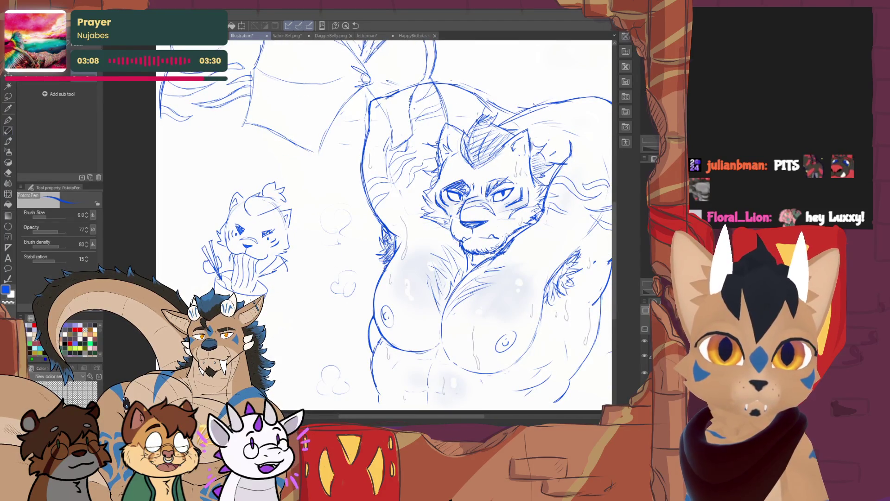
Step: Add small splash strokes beside the chibi and tiger stripes across its head
key(e)
key(p)
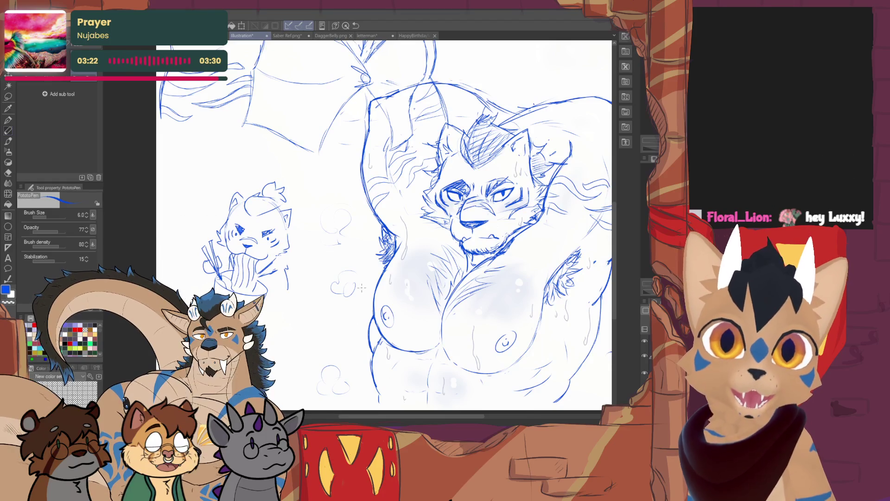
drag(385, 227, 378, 243)
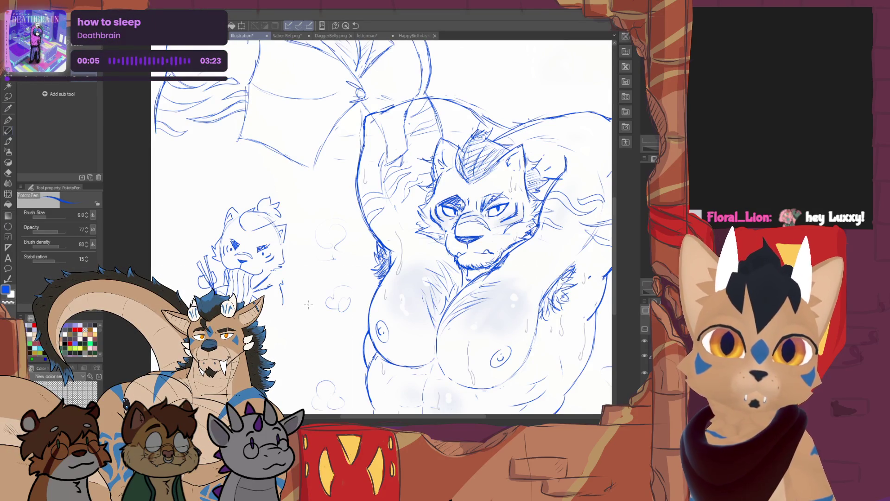
drag(207, 249, 201, 255)
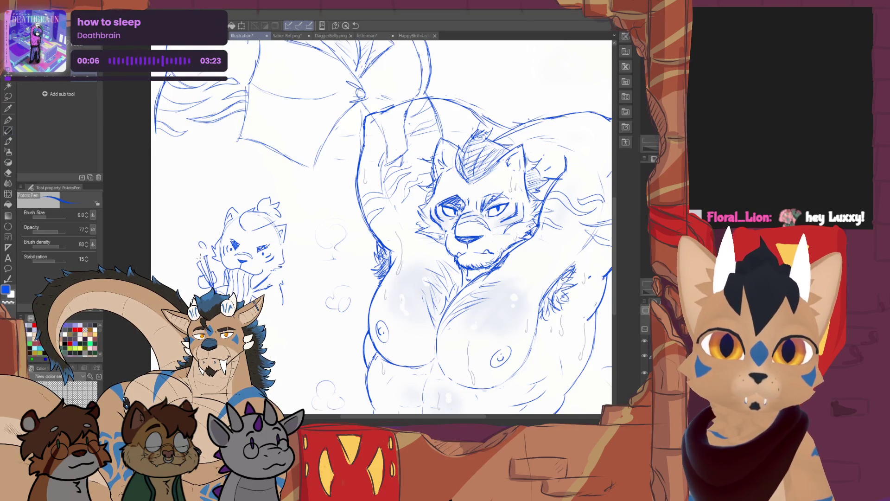
mouse_move(295, 262)
mouse_down()
mouse_move(299, 272)
mouse_move(272, 255)
mouse_up()
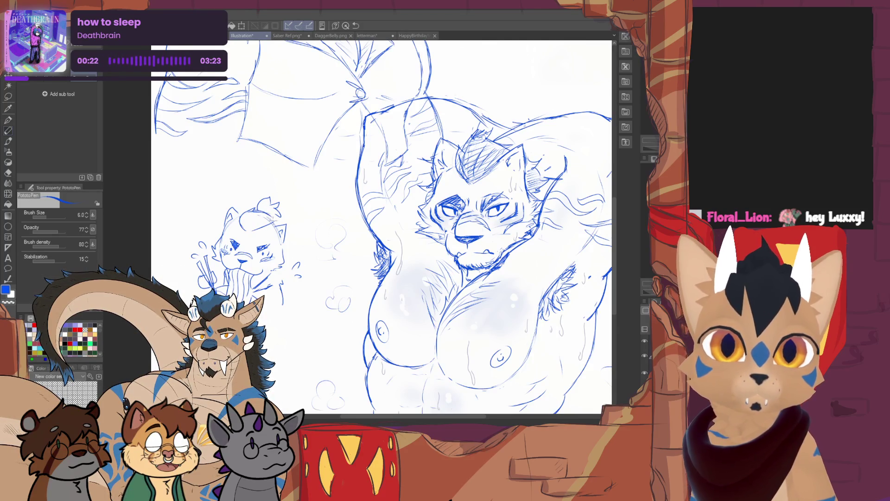
mouse_move(277, 214)
mouse_down()
mouse_move(248, 229)
mouse_move(241, 221)
mouse_up()
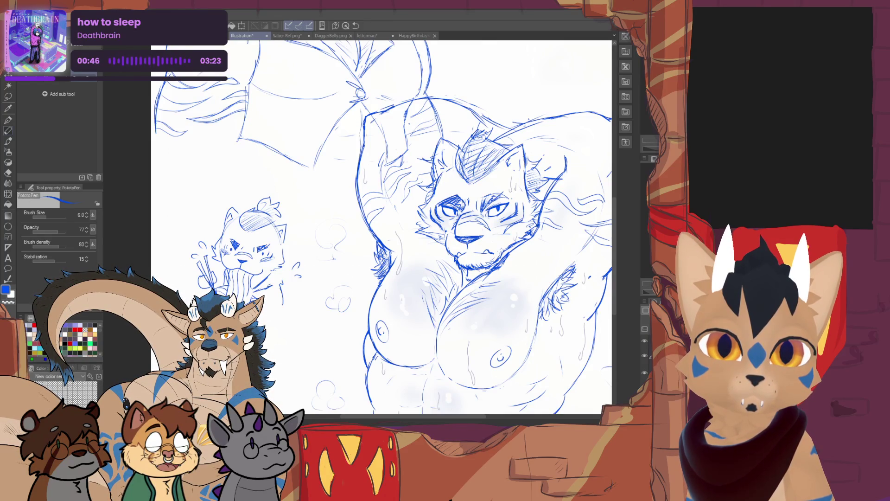
scroll(380, 227, down, 5)
scroll(380, 228, up, 6)
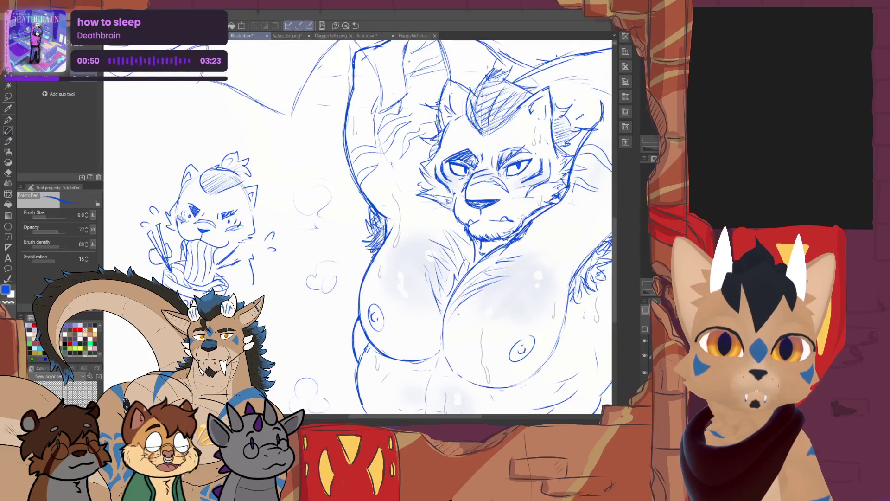
Step: Lasso the chibi tiger with its noodle bowl and resize it with a free transform
click(8, 97)
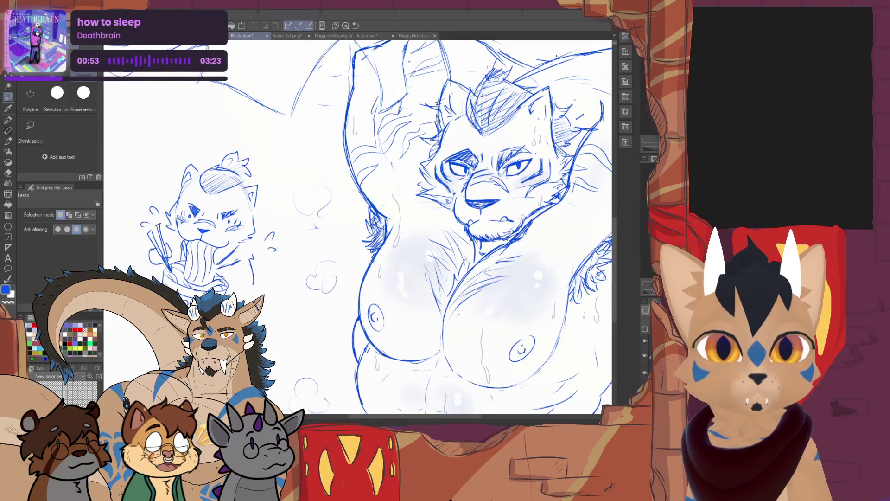
mouse_move(232, 277)
mouse_down()
mouse_move(184, 250)
mouse_move(164, 225)
mouse_up()
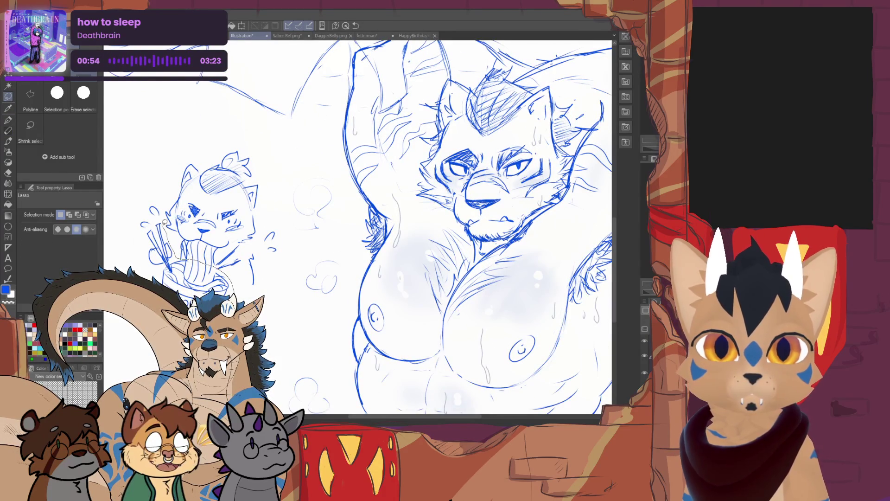
mouse_move(144, 190)
mouse_down()
mouse_move(123, 218)
mouse_move(135, 325)
mouse_move(238, 277)
mouse_move(227, 283)
mouse_up()
key(ctrl+t)
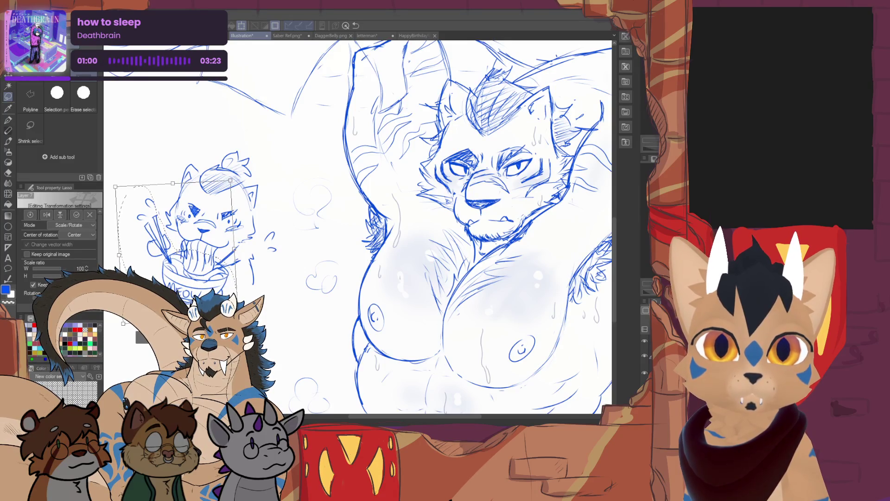
key(Return)
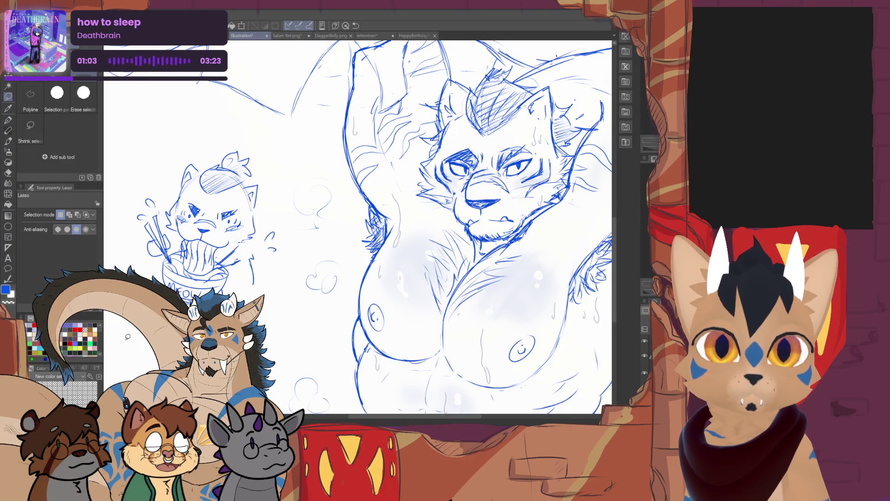
drag(128, 336, 177, 369)
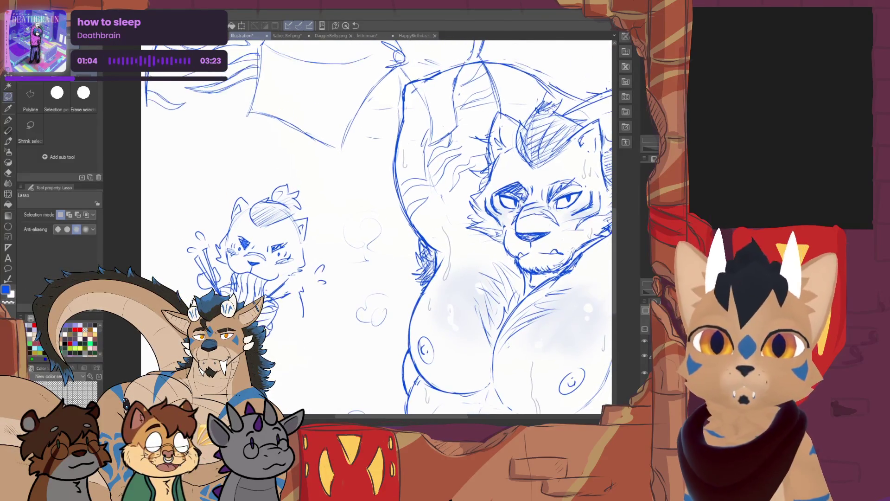
Step: Reduce the Hard eraser size to 39.1 and return to the PototoPen
key(e)
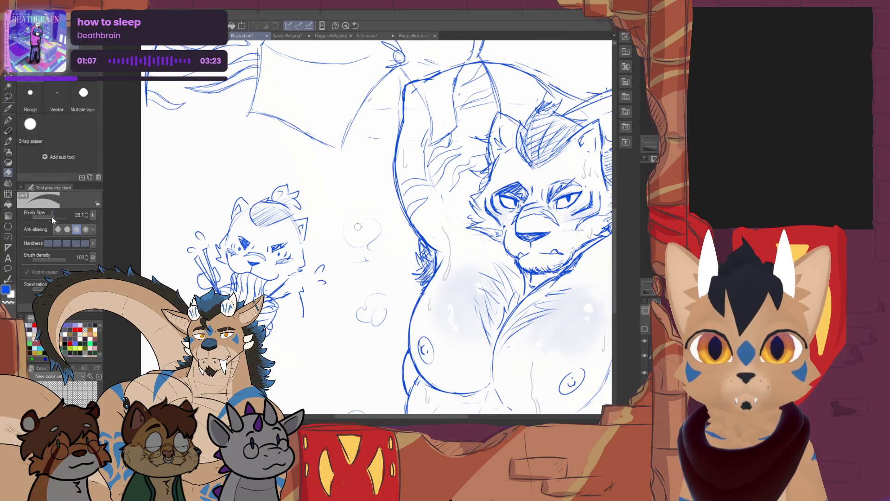
drag(53, 218, 48, 217)
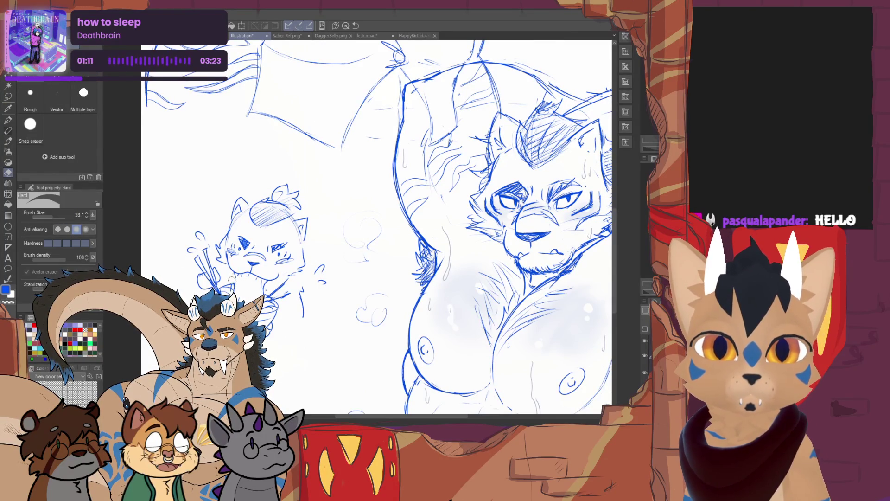
key(m)
click(13, 132)
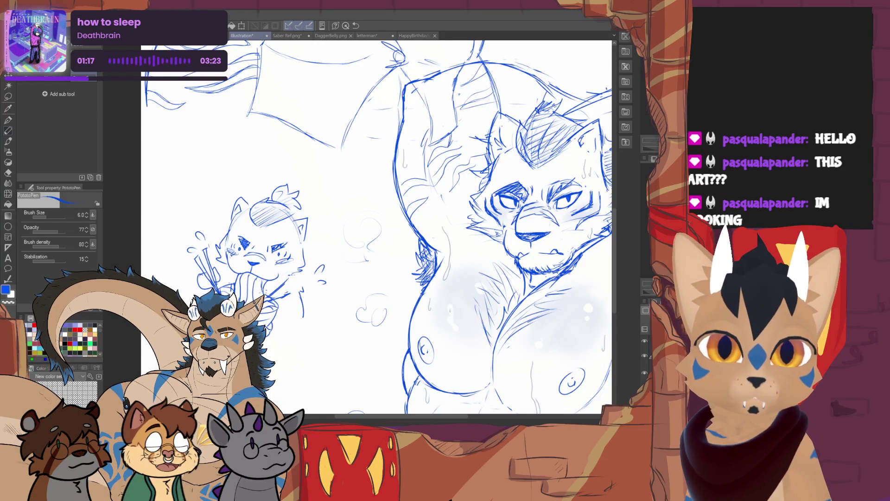
key(e)
key(p)
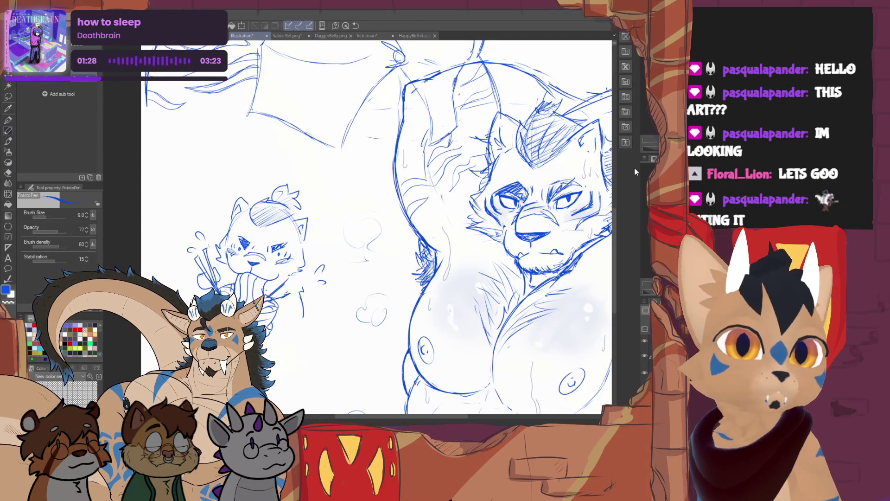
key(e)
key(p)
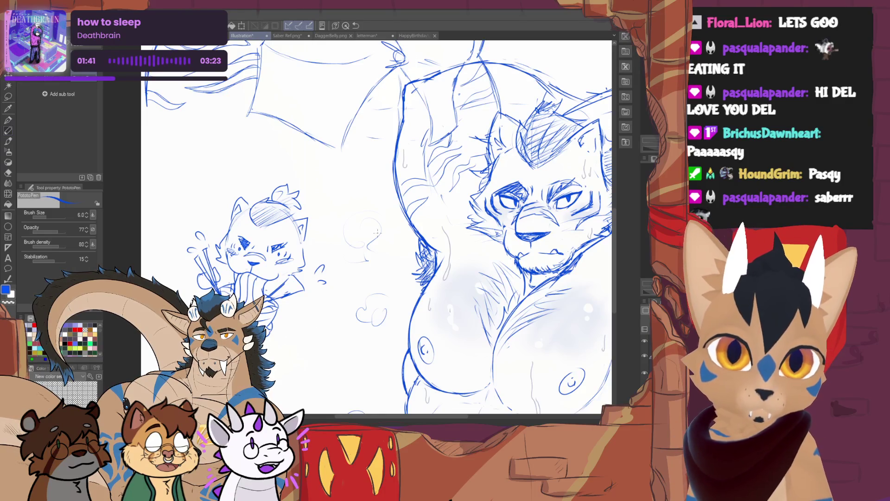
key(e)
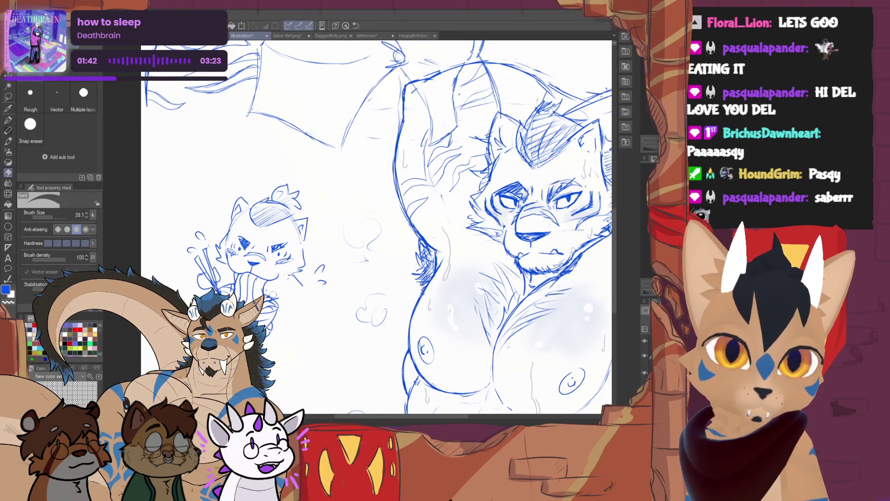
key(p)
Step: Extend the chibi tiger's arm lines and add a downward stroke below them
drag(293, 285, 305, 289)
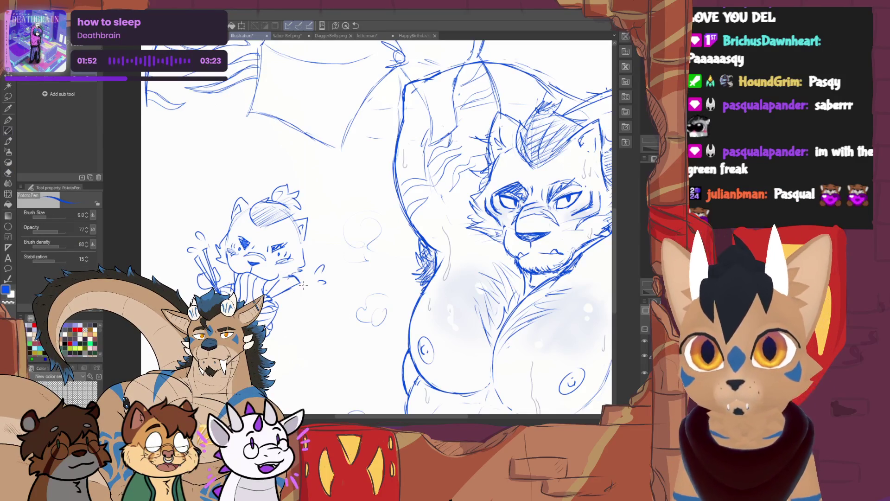
drag(297, 286, 300, 316)
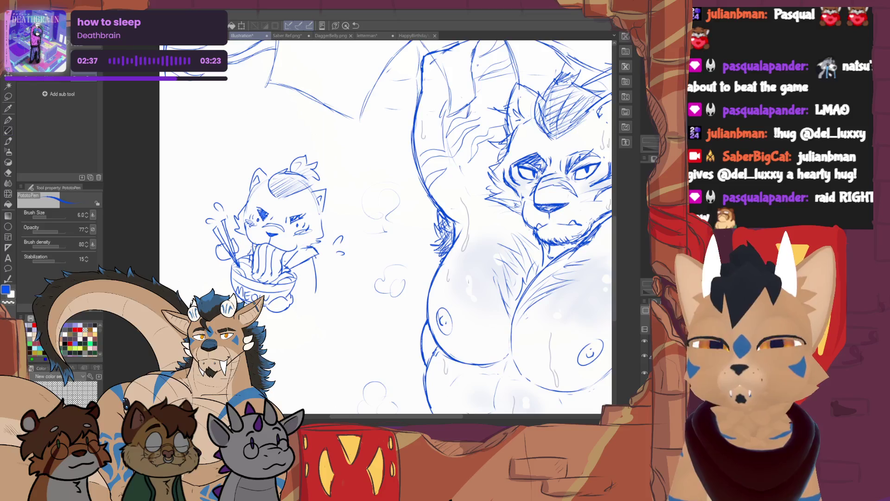
drag(417, 208, 279, 241)
mouse_move(408, 232)
mouse_down()
mouse_move(371, 181)
mouse_move(454, 120)
mouse_move(487, 111)
mouse_move(510, 158)
mouse_up()
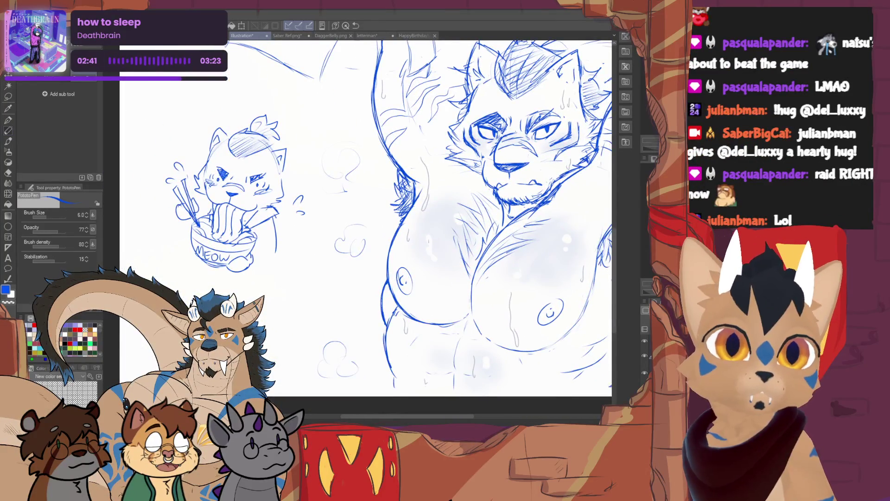
Step: Lasso the chibi tiger, enlarge it to 136% and move it lower, then deselect
scroll(309, 244, down, 5)
click(7, 99)
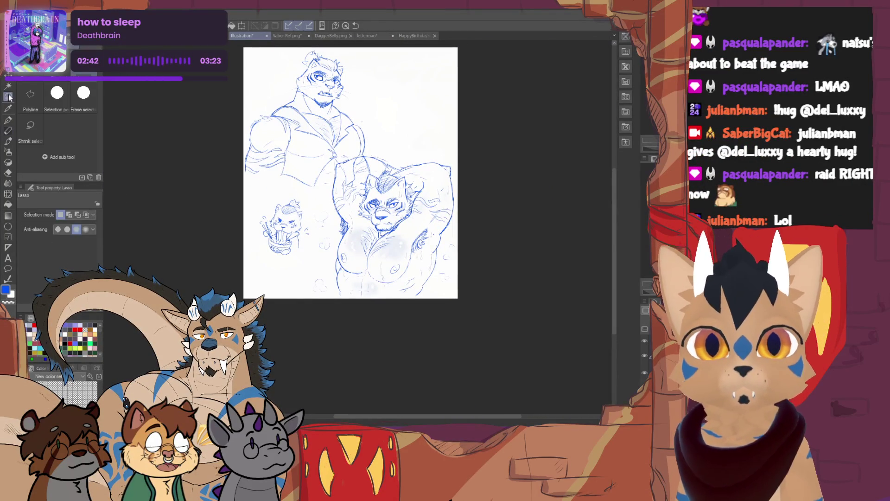
mouse_move(278, 189)
mouse_down()
mouse_move(313, 244)
mouse_move(297, 190)
mouse_up()
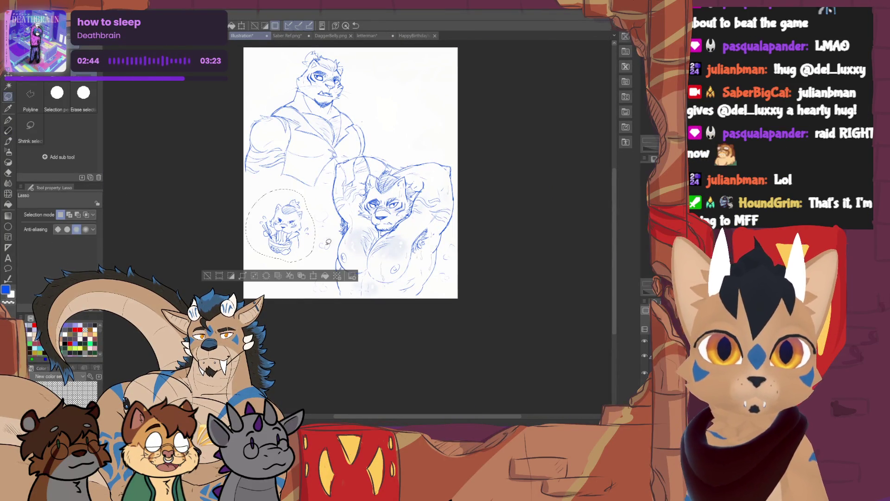
click(314, 276)
mouse_move(315, 259)
mouse_down()
mouse_move(327, 292)
mouse_move(313, 276)
mouse_up()
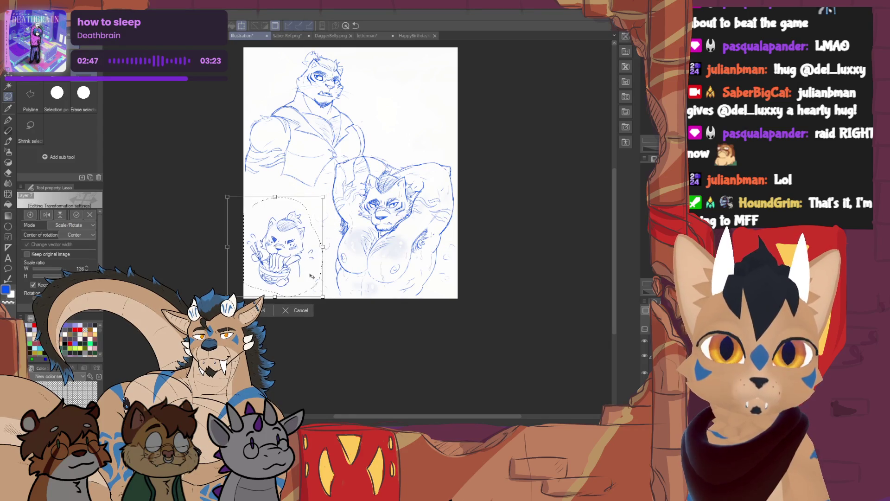
key(Return)
key(ctrl+d)
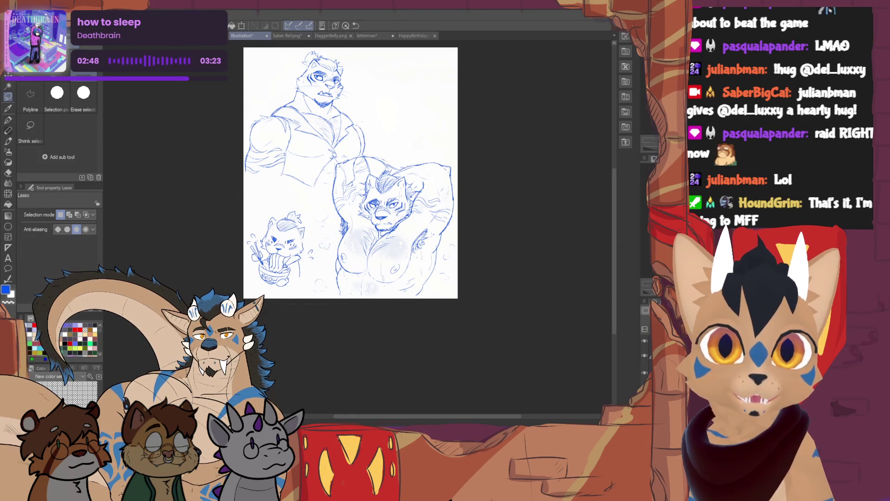
scroll(350, 173, up, 2)
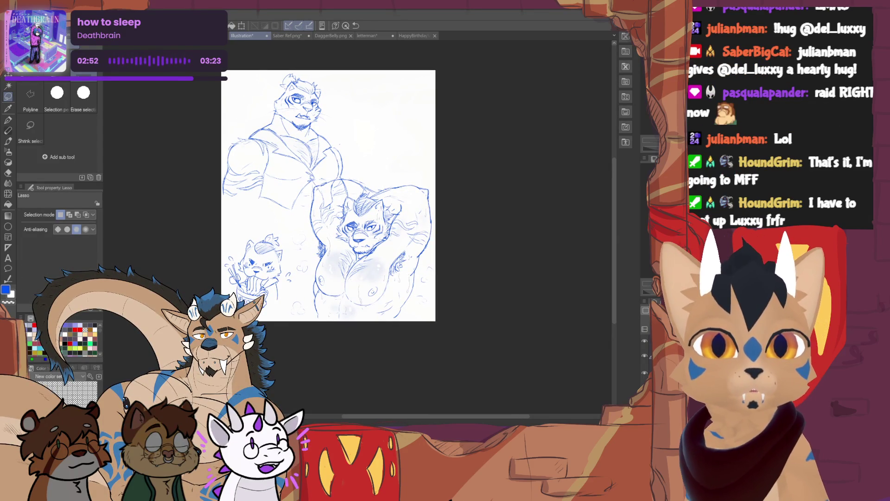
scroll(324, 228, up, 3)
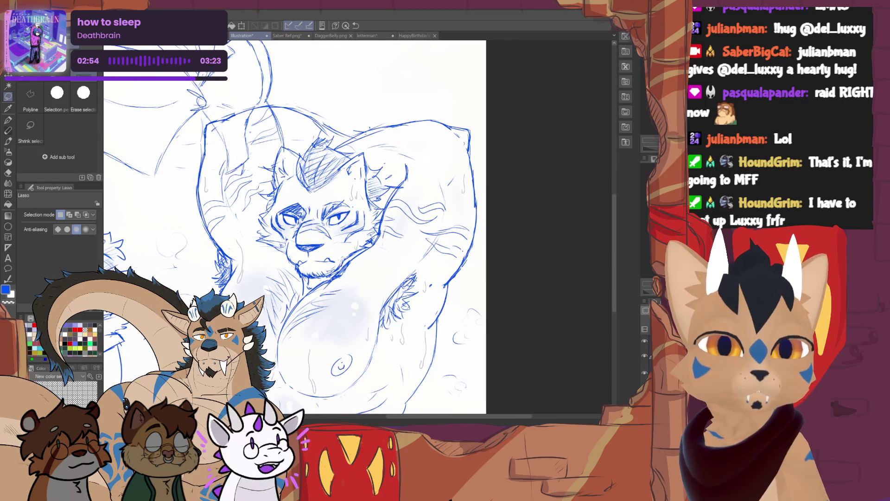
click(9, 132)
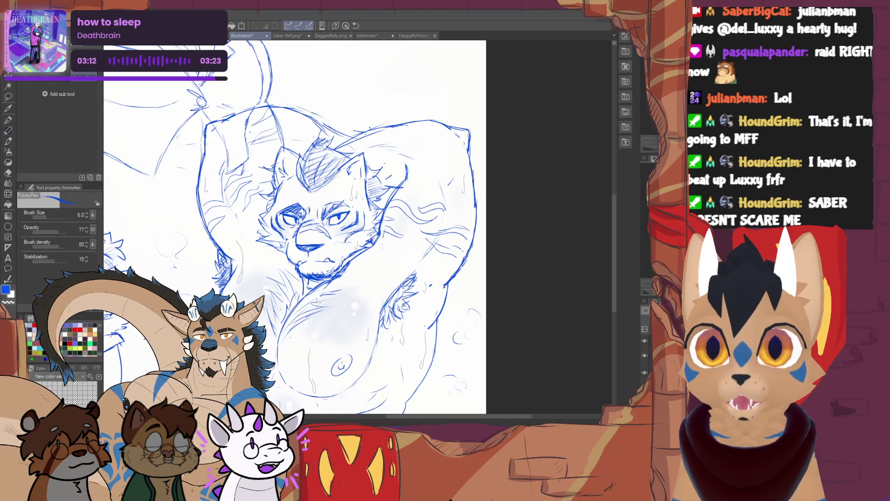
scroll(311, 228, down, 3)
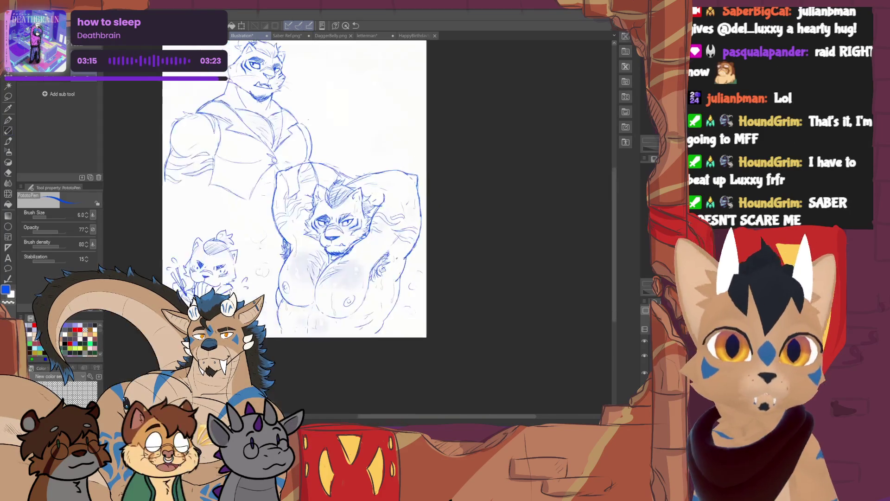
scroll(311, 227, up, 5)
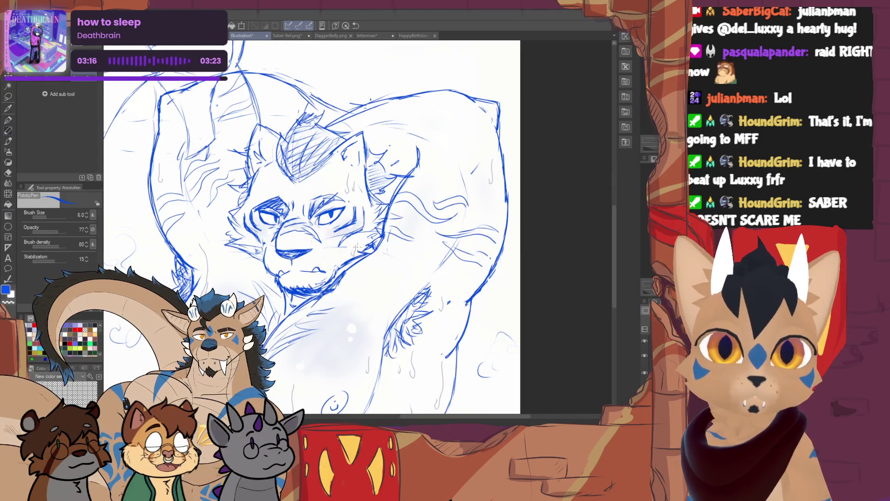
scroll(354, 248, down, 4)
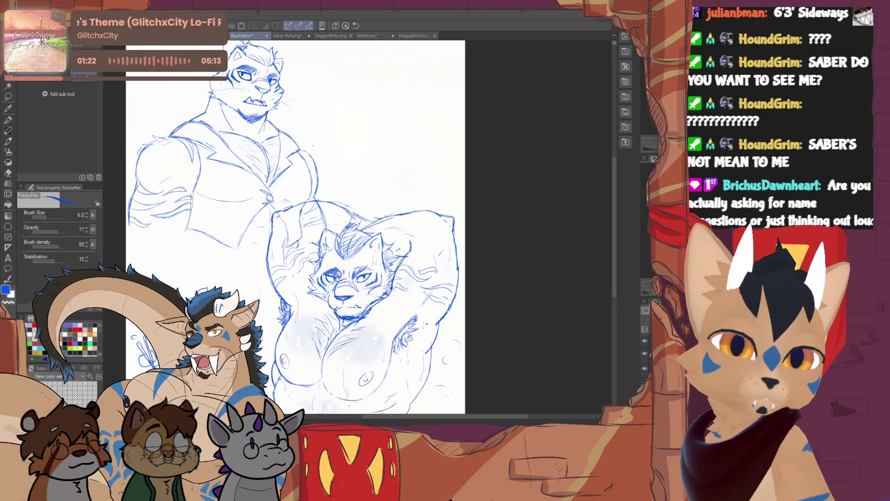
Step: Rotate the upper tiger sketch slightly counter-clockwise
key(ctrl+minus)
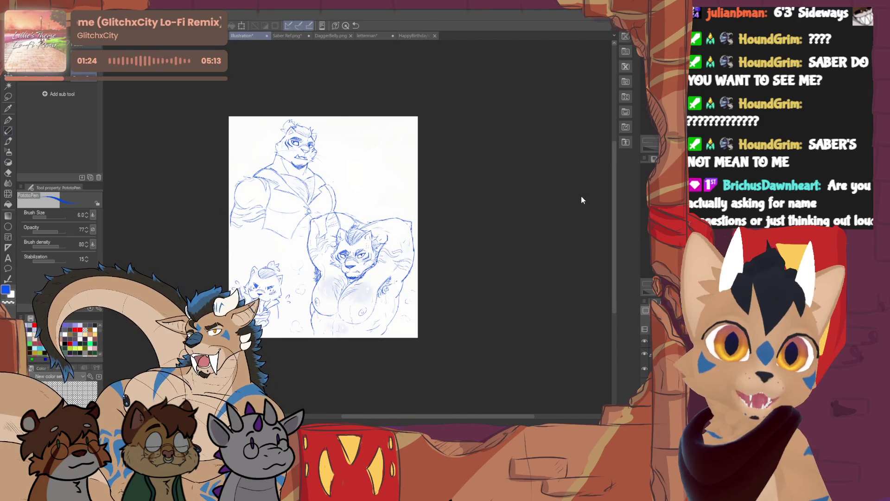
key(ctrl+t)
drag(344, 245, 342, 233)
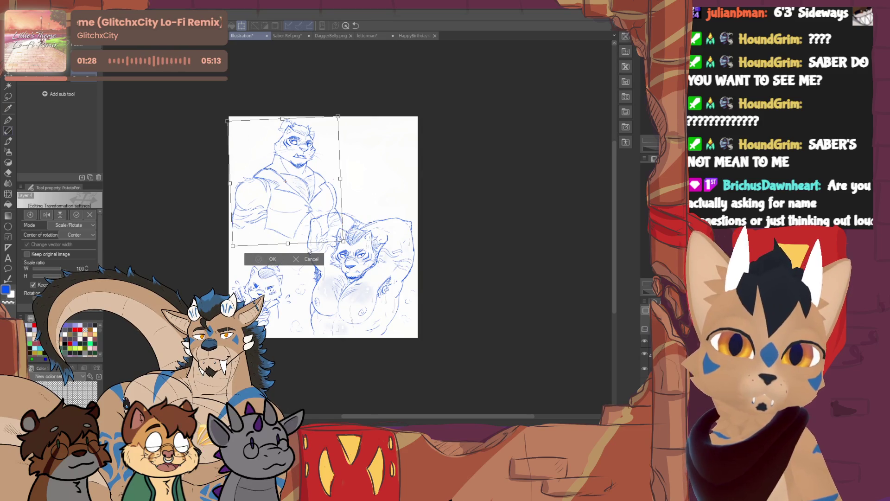
click(273, 259)
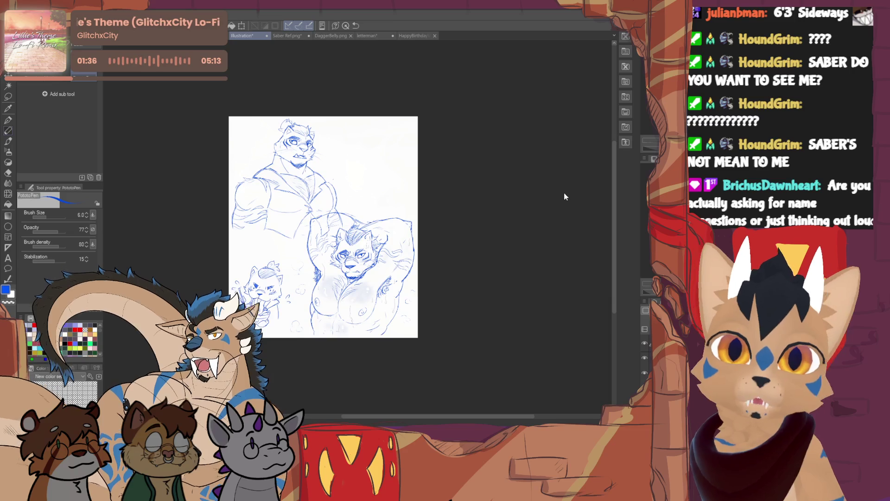
Step: Enlarge the chibi tiger sketch to 124%
key(ctrl+t)
drag(287, 258, 301, 241)
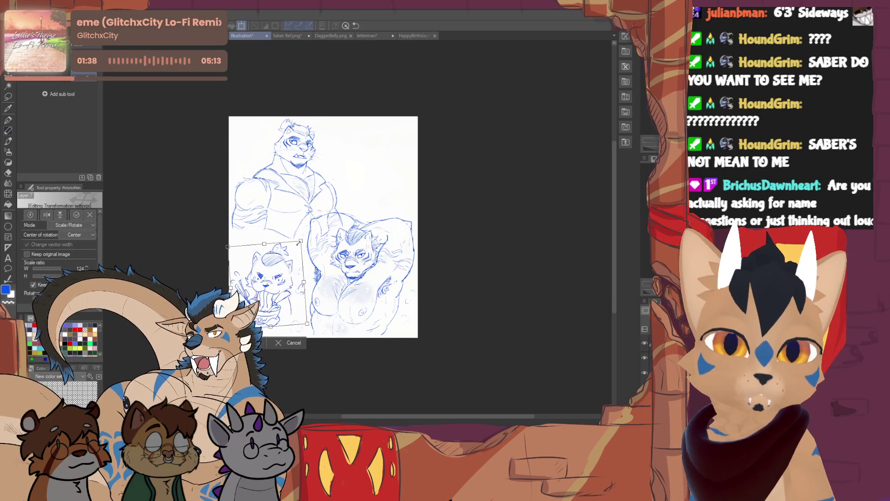
key(Return)
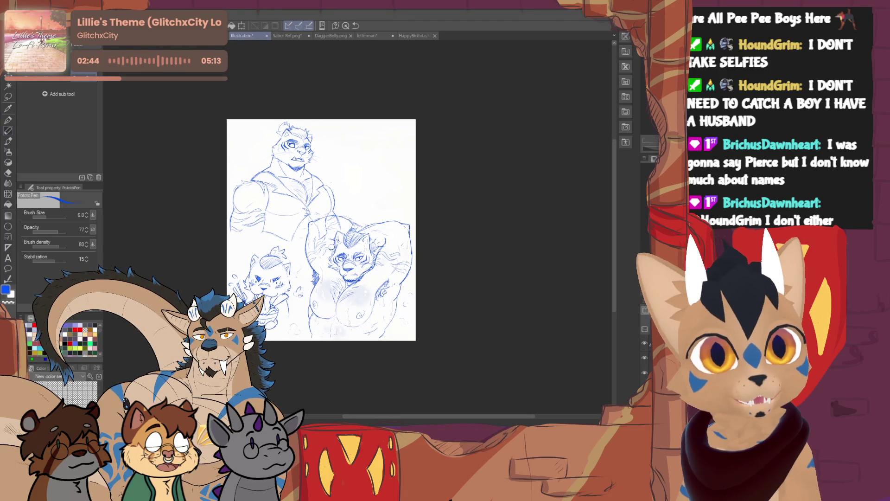
Step: Zoom in and add a longer blue line plus an arrow-shaped stroke to the tiger sketch
scroll(366, 217, up, 2)
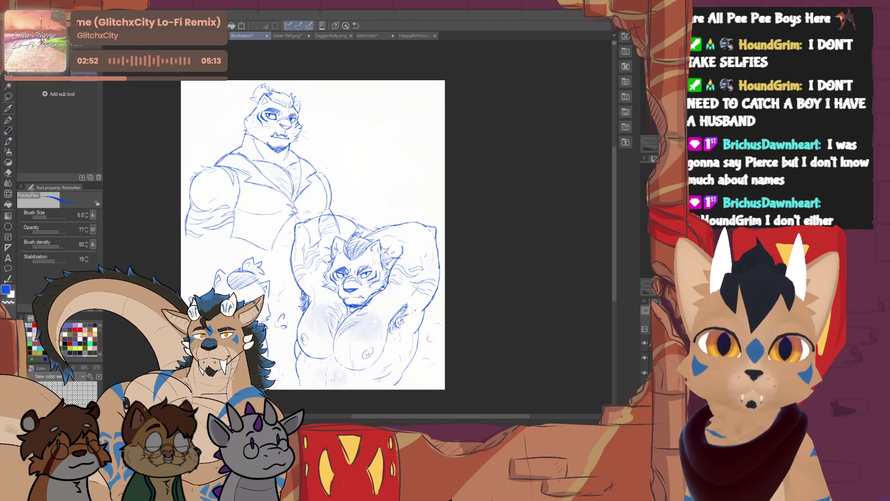
mouse_move(333, 158)
mouse_down()
mouse_move(371, 141)
mouse_move(374, 205)
mouse_up()
key(ctrl+z)
mouse_move(366, 196)
mouse_down()
mouse_move(373, 206)
mouse_move(381, 199)
mouse_up()
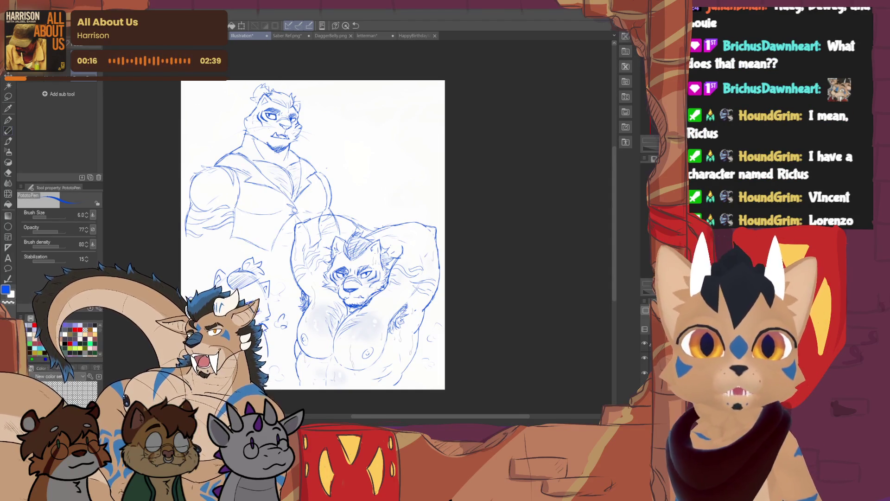
Step: Handwrite 'Applesauce' at the top right, then wipe it out with a large Hard eraser
drag(348, 120, 401, 124)
drag(405, 121, 409, 123)
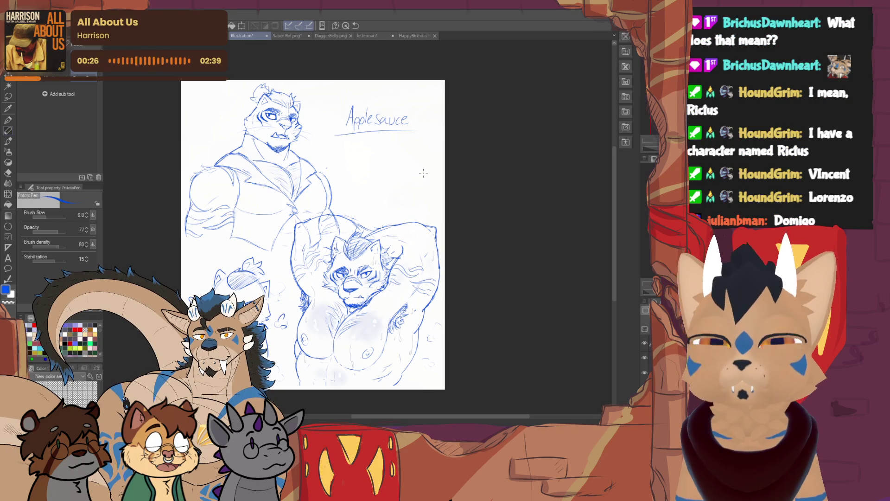
key(e)
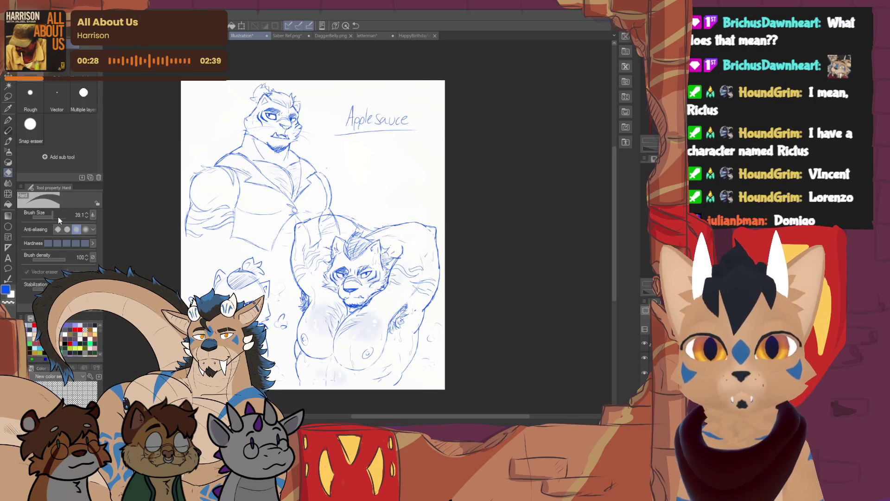
click(58, 218)
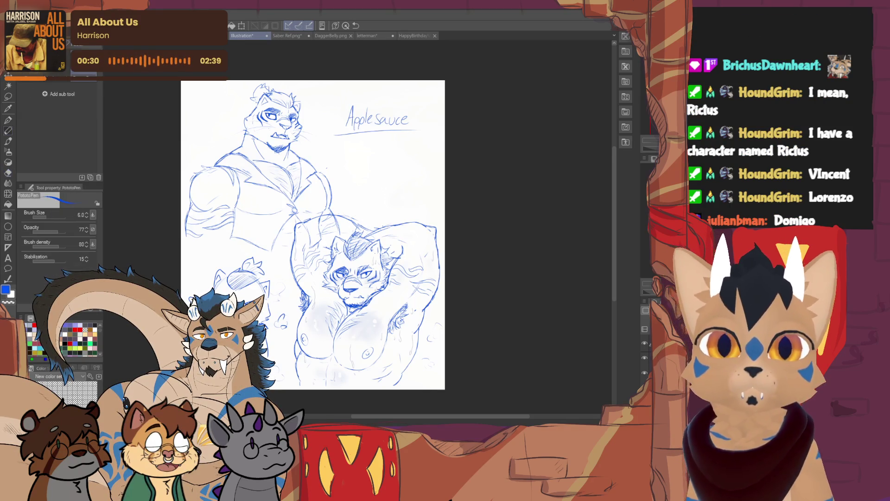
drag(398, 133, 376, 103)
Step: Handwrite the name 'Domigo' in blue with the PototoPen at the top right
key(p)
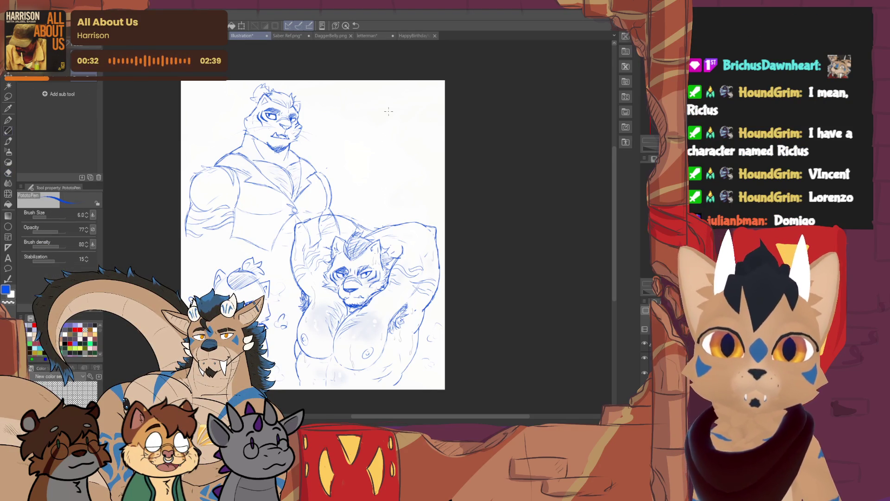
drag(358, 103, 357, 120)
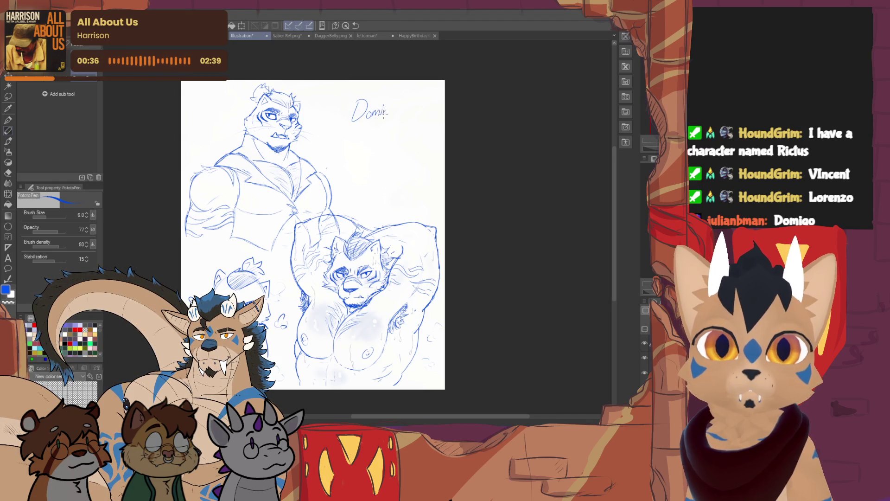
drag(392, 109, 389, 111)
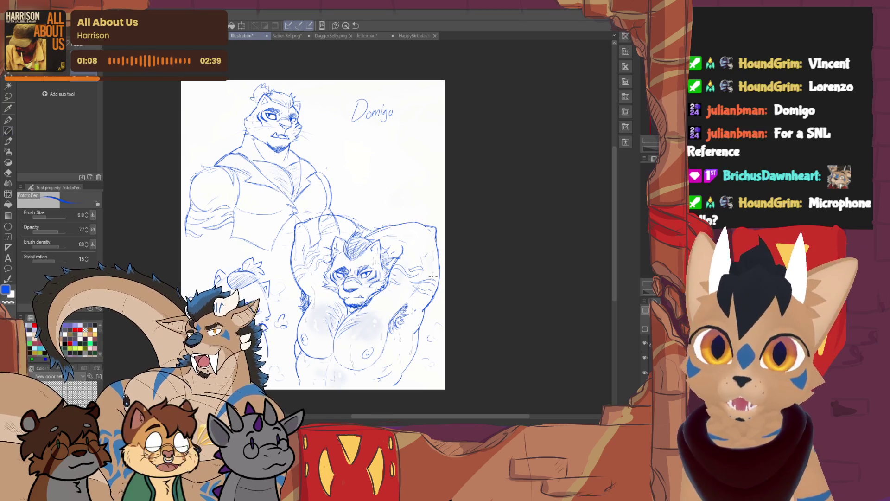
Step: Erase Domigo, raise the PototoPen brush size to 7–8, and rewrite 'Domigo' larger
key(e)
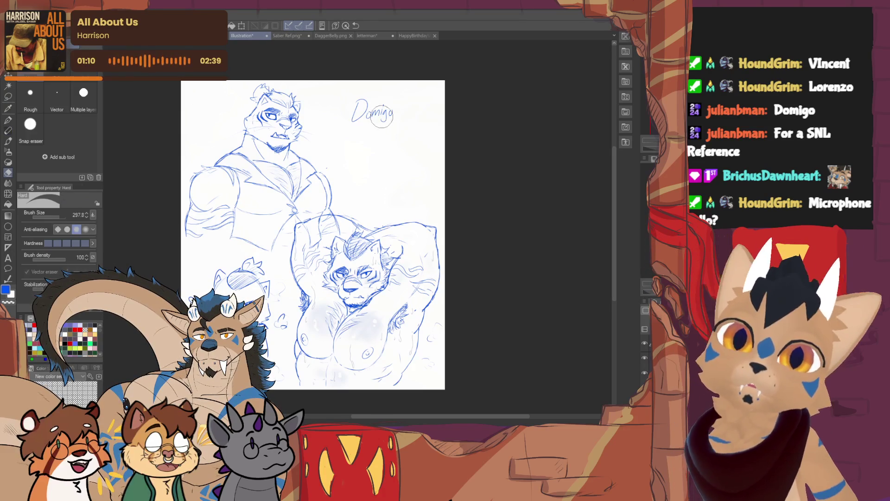
drag(381, 117, 346, 113)
key(p)
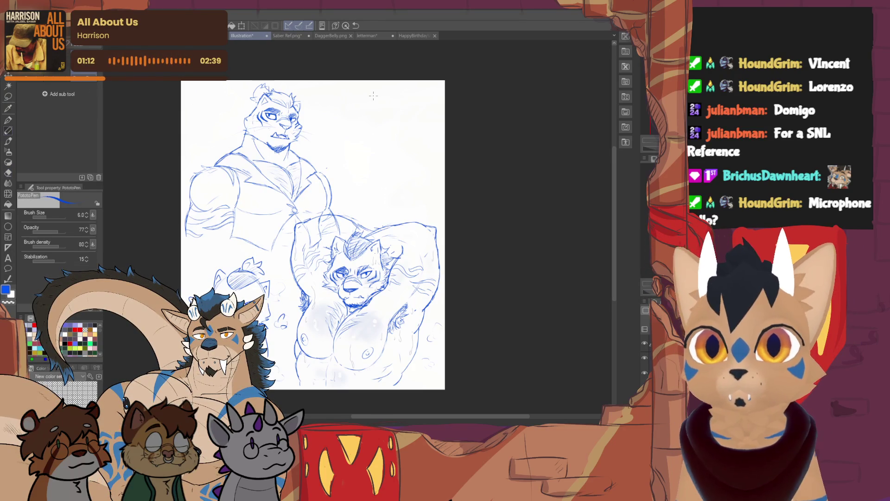
click(86, 213)
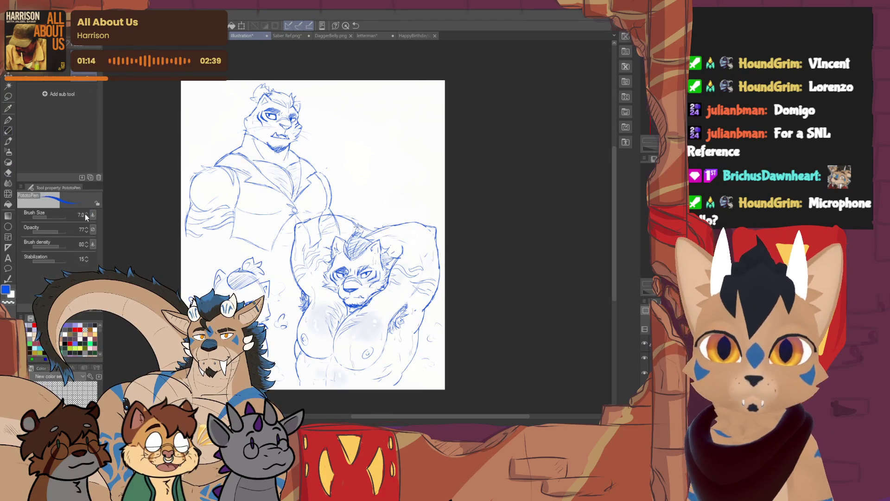
mouse_move(343, 116)
mouse_down()
mouse_move(338, 139)
mouse_move(370, 138)
mouse_move(373, 146)
mouse_up()
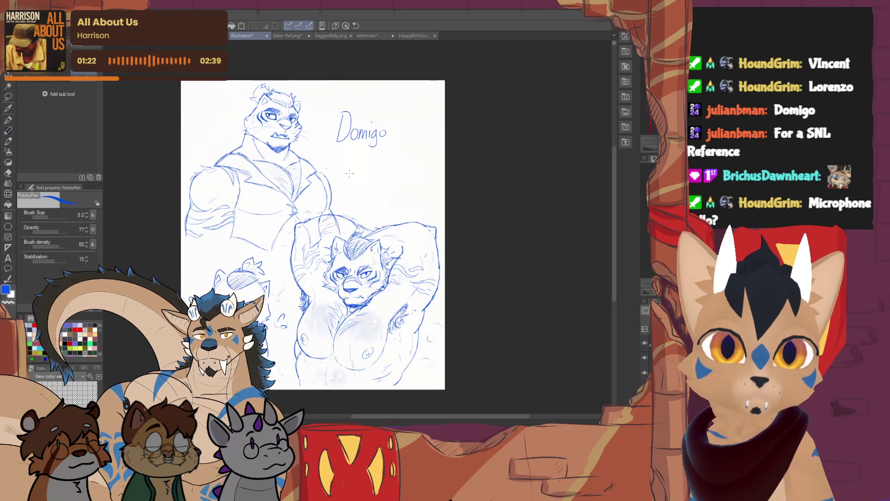
Step: Try writing 'Dom' below Domigo, then undo and erase it, leaving only Domigo
mouse_move(351, 163)
mouse_down()
mouse_move(351, 185)
mouse_move(390, 182)
mouse_up()
key(ctrl+z)
key(ctrl+z)
key(ctrl+z)
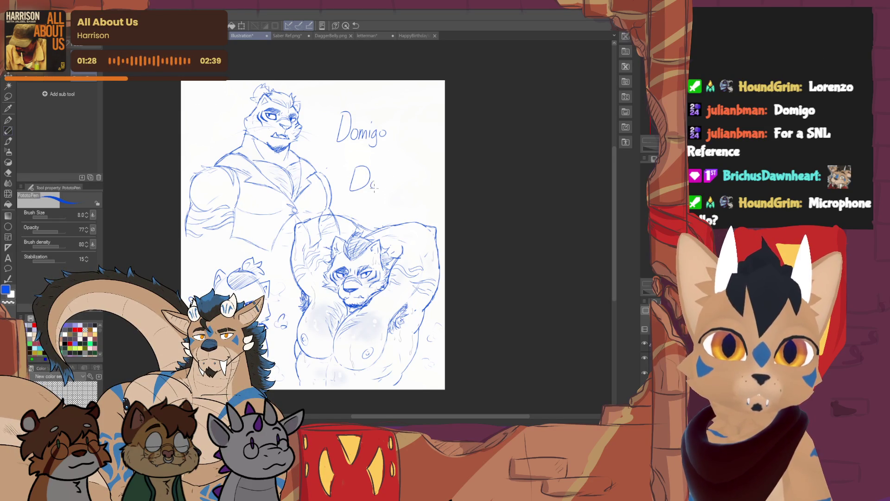
drag(383, 188, 400, 187)
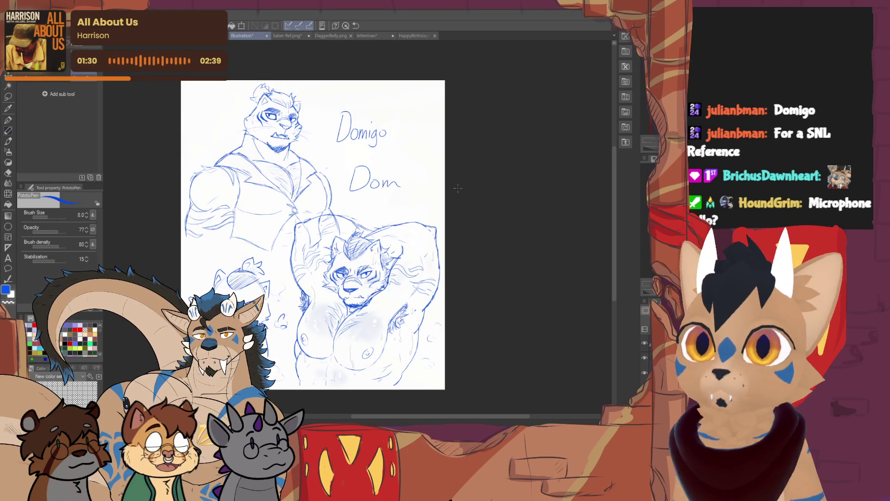
key(e)
drag(349, 178, 416, 181)
key(p)
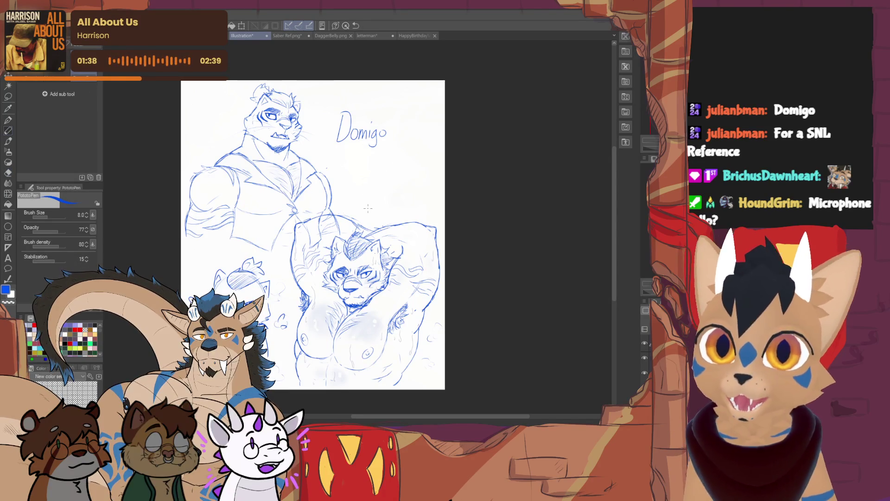
mouse_move(368, 208)
mouse_down()
mouse_move(452, 187)
mouse_move(477, 201)
mouse_move(478, 212)
mouse_up()
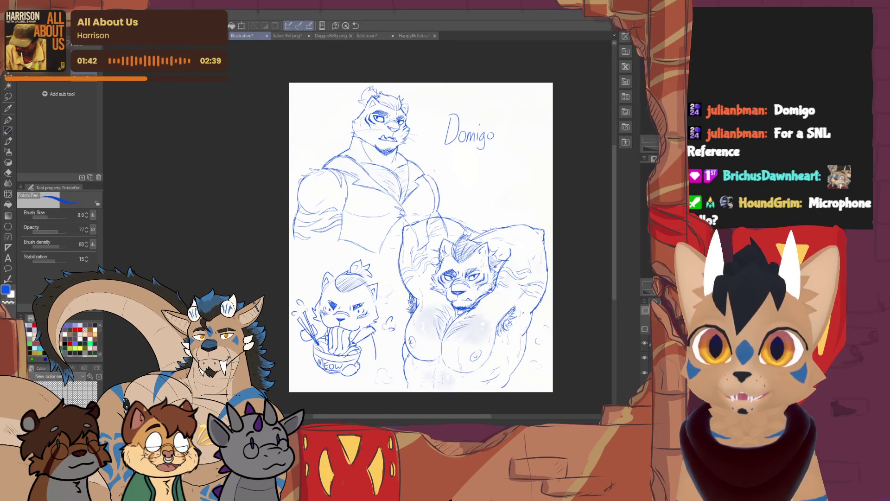
Step: Lasso-select the Domigo label, scale it up, deselect, and save the file as 'Domigo'
click(8, 96)
mouse_move(472, 147)
mouse_down()
mouse_move(472, 160)
mouse_move(537, 173)
mouse_move(513, 157)
mouse_up()
key(ctrl+t)
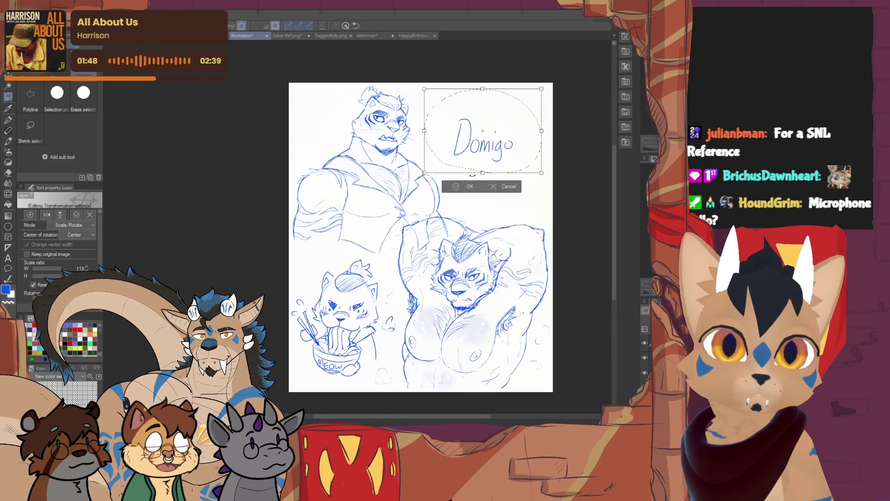
key(Return)
click(432, 189)
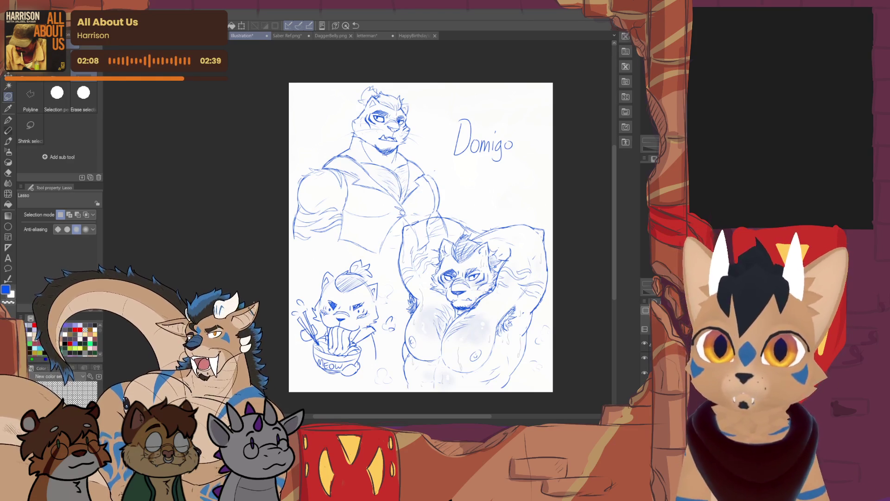
key(Return)
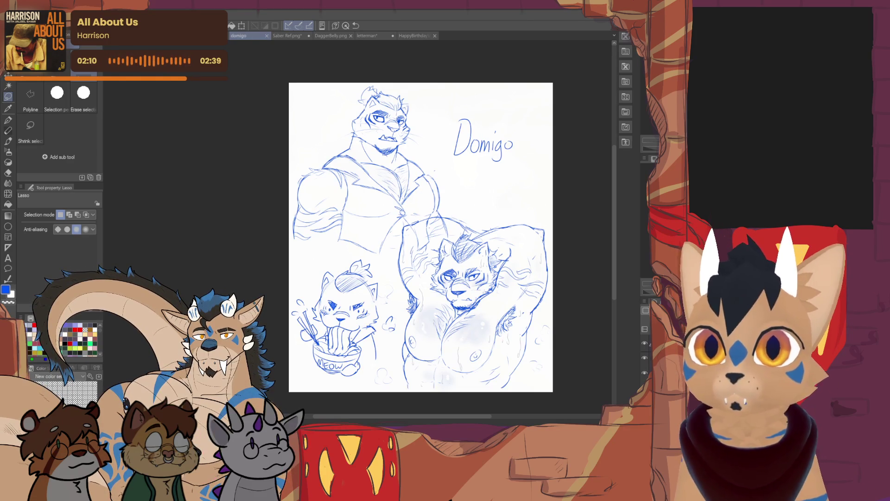